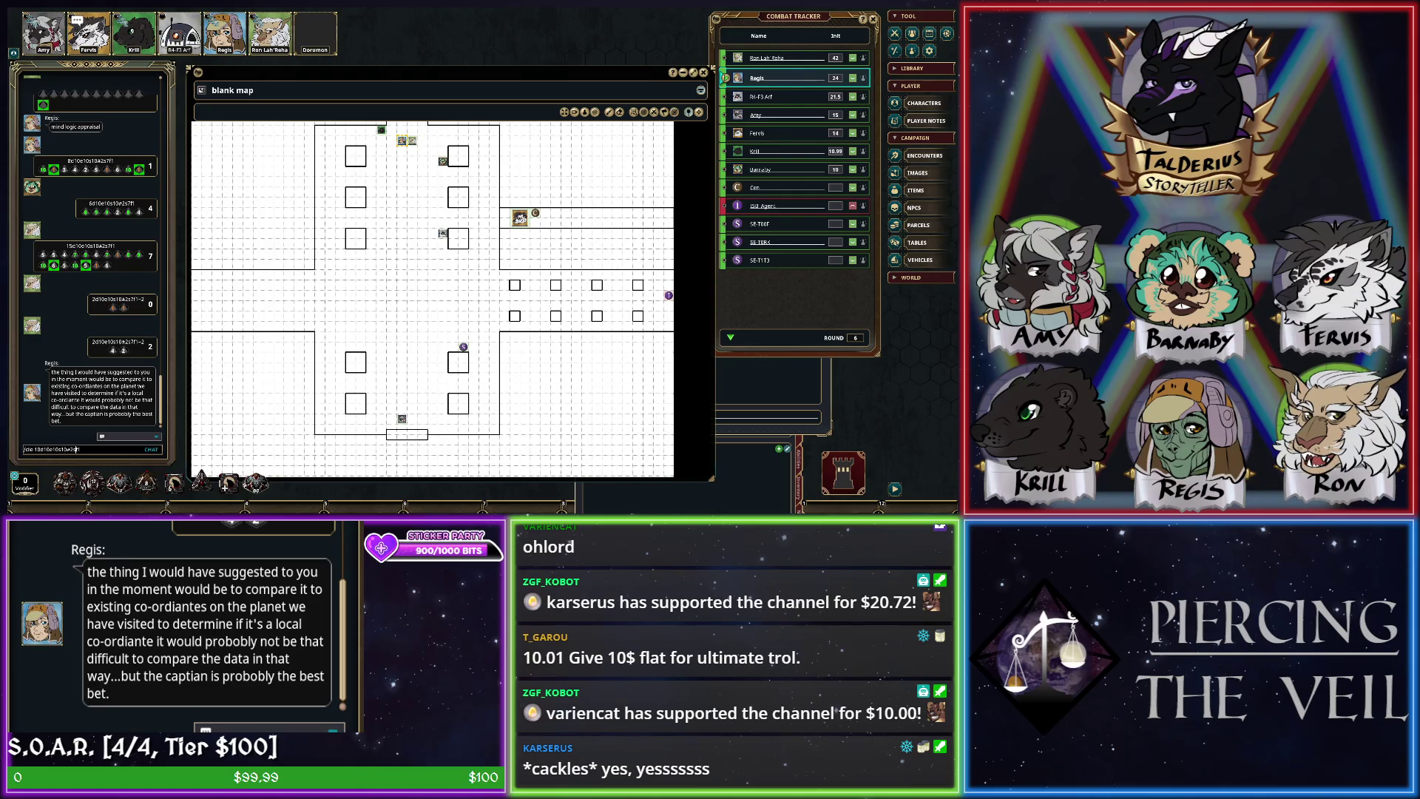
- Roll /die 10d10e10s10#2s5f1 in chat, then recall it and start editing the dice count with +2
key("Return")
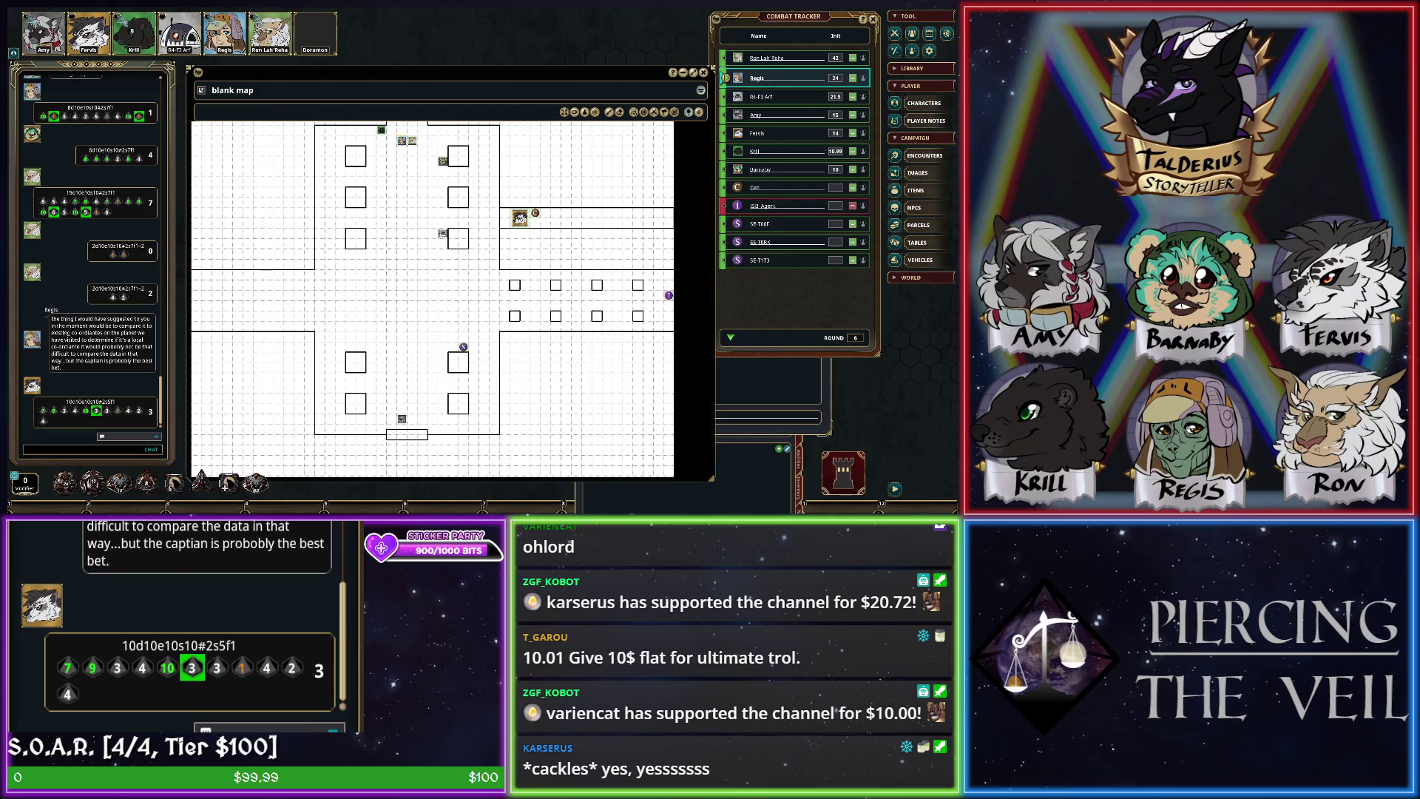
key("Up")
key("BackSpace")
type("+2")
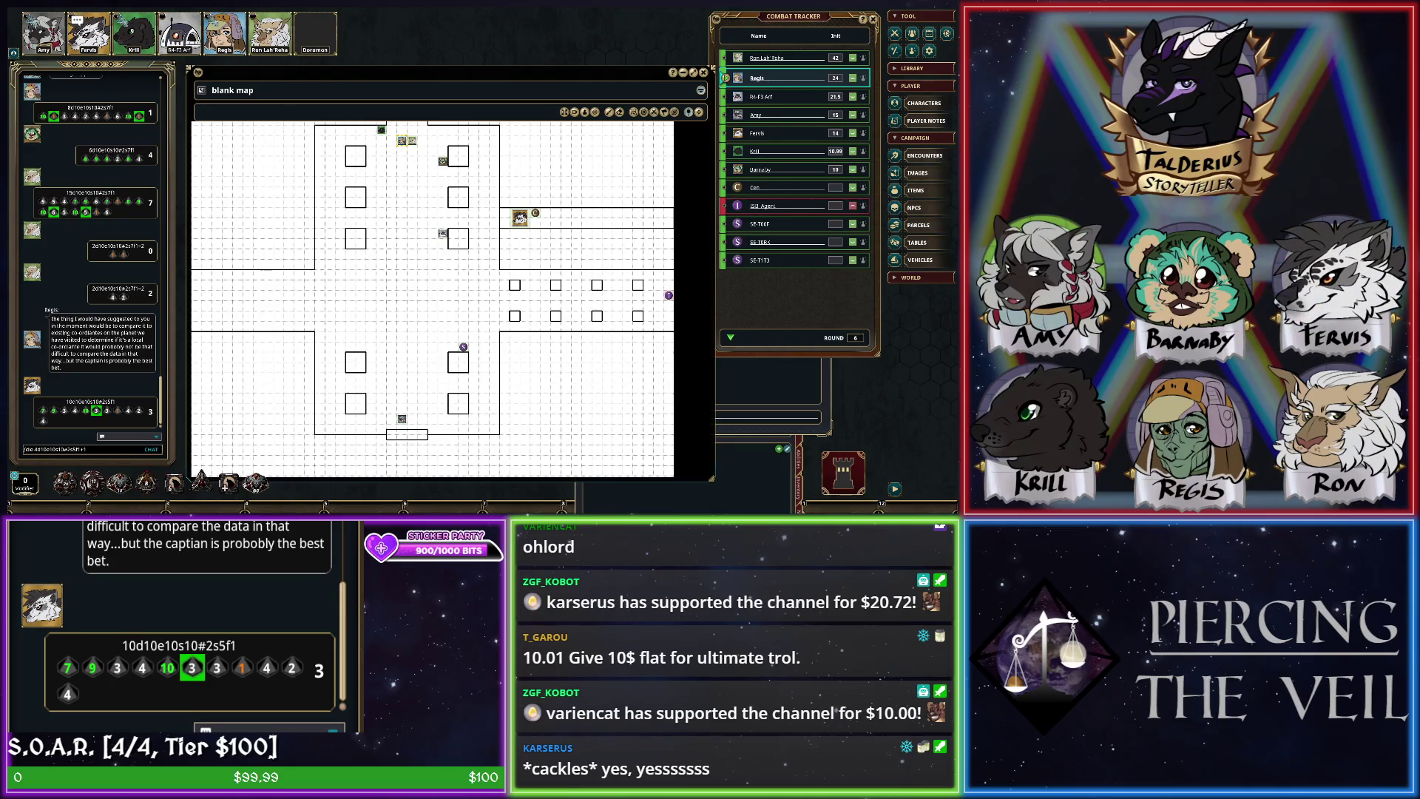
- Roll the edited four-d10 command with its bonus into the chat
key("Return")
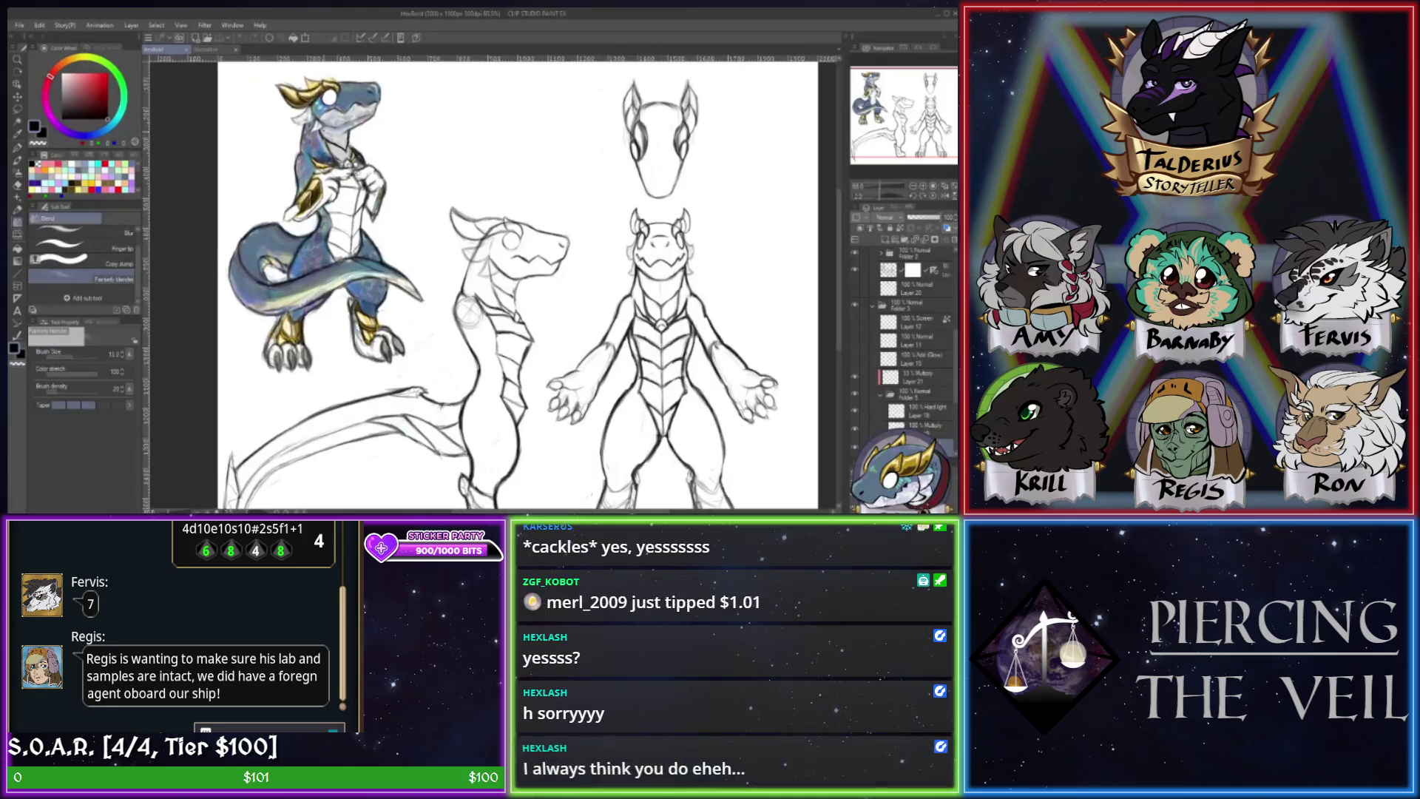
- Set up the new blank Illustration canvas beside the HexBold blue-and-gold dragon reference
scroll(325, 124, "up", 5)
scroll(491, 285, "up", 2)
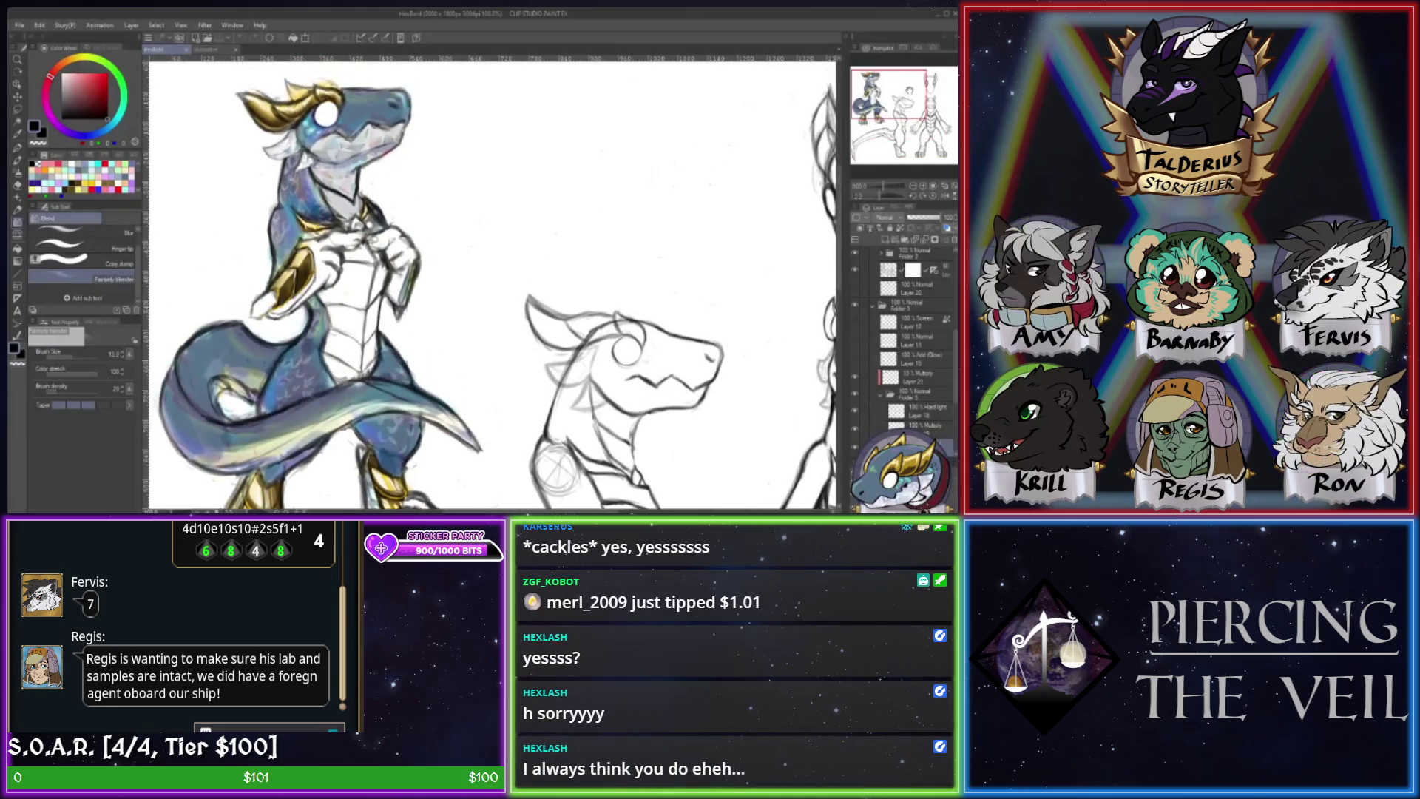
scroll(274, 207, "up", 1)
scroll(492, 285, "down", 1)
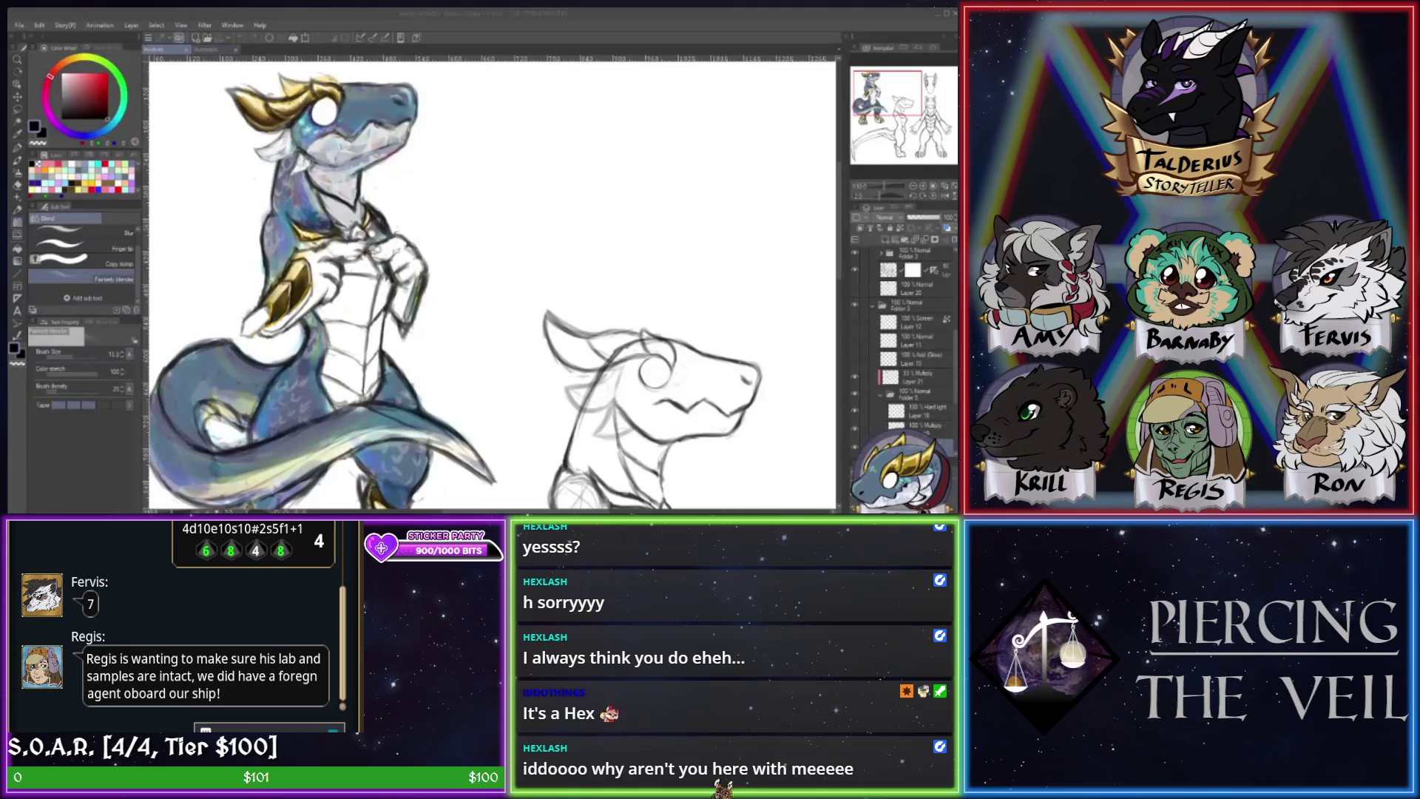
key("alt+Tab")
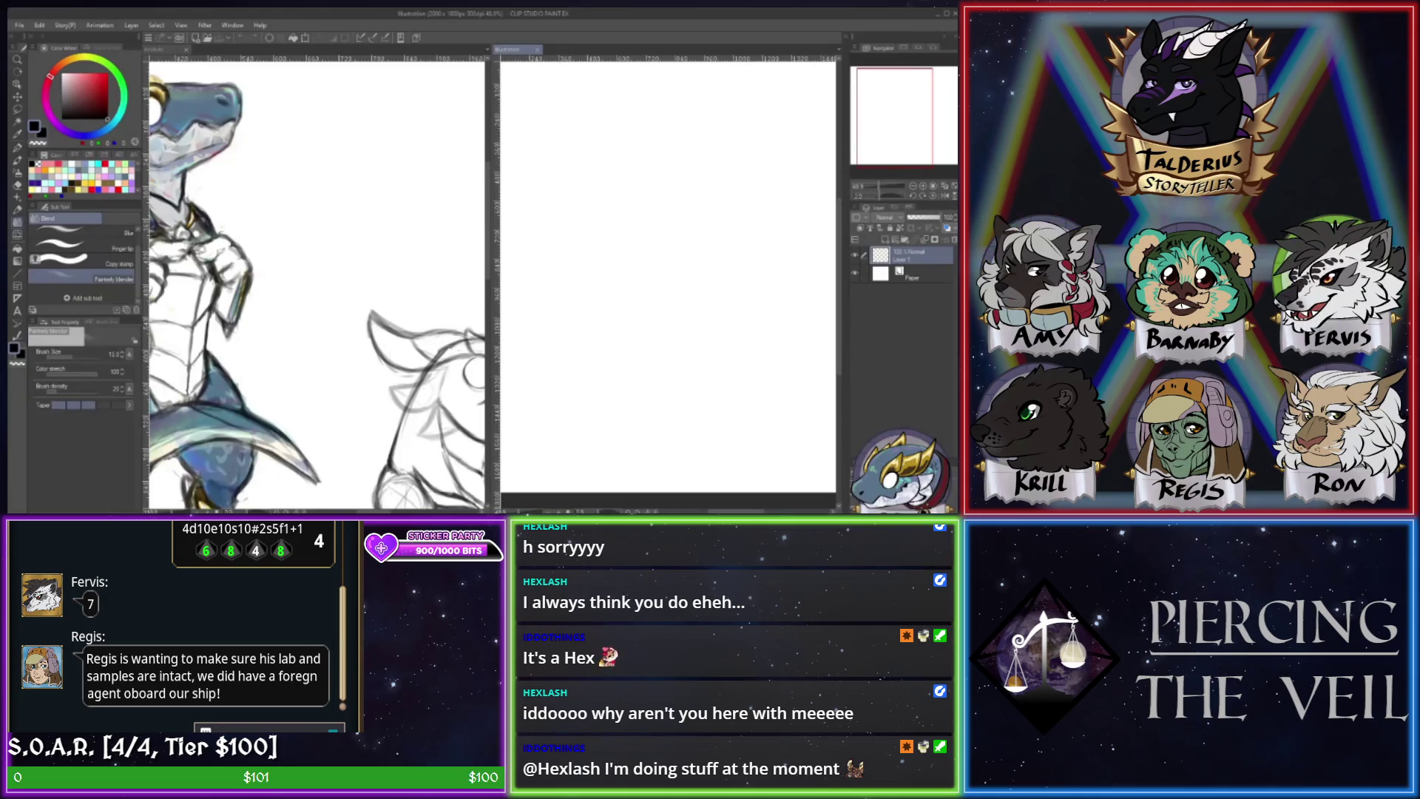
key("ctrl+Tab")
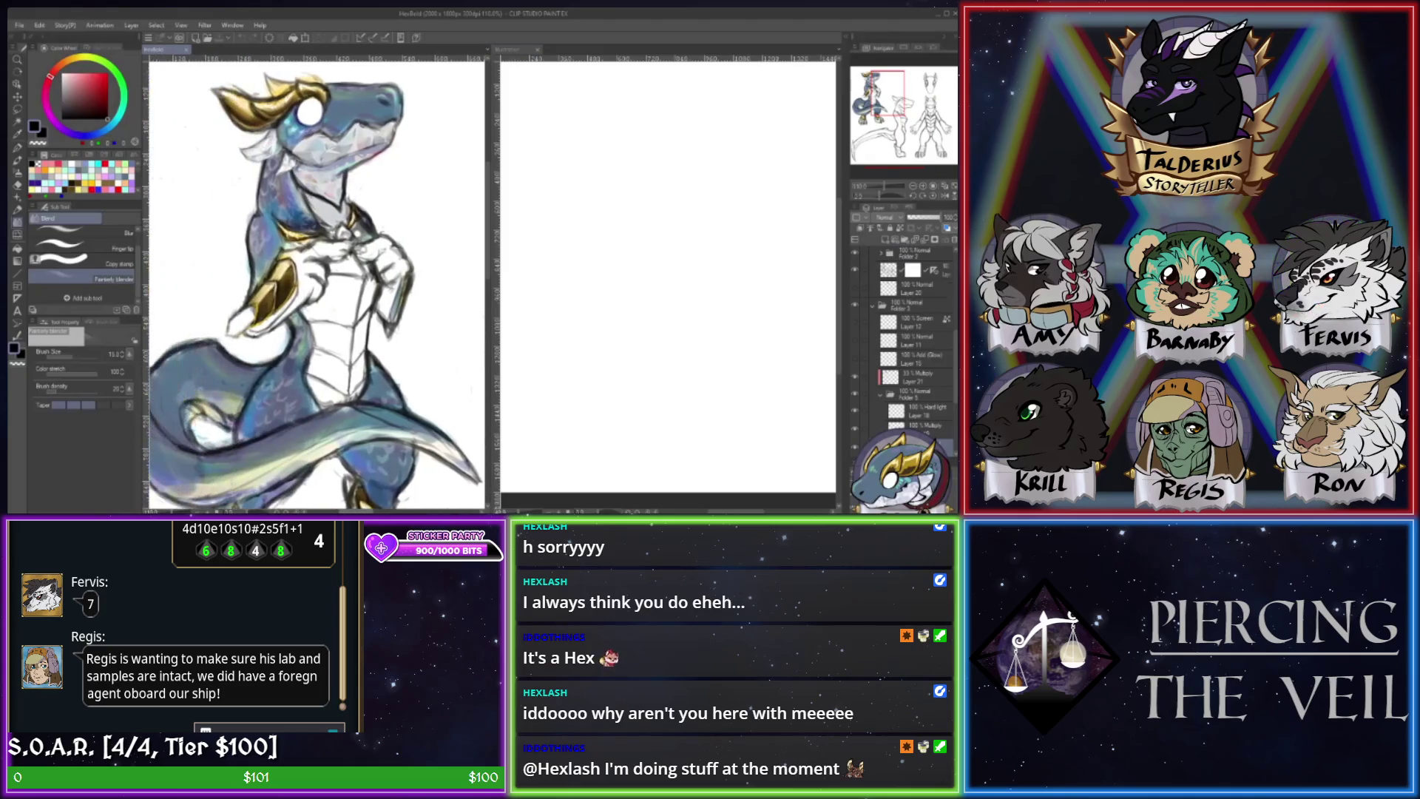
- Return to the blank Illustration canvas with the brush ready and sketch the rough head circle
scroll(316, 281, "up", 3)
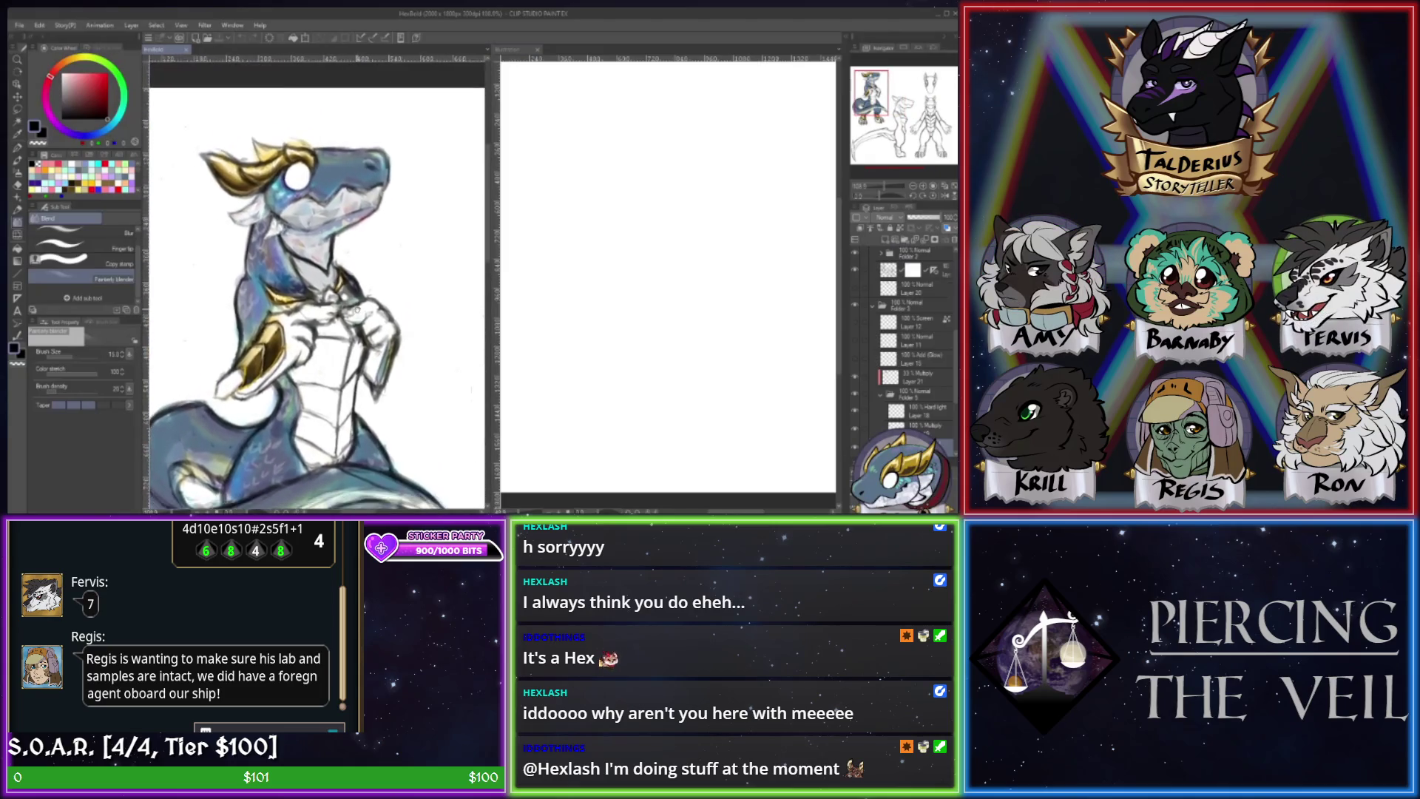
key("ctrl+Tab")
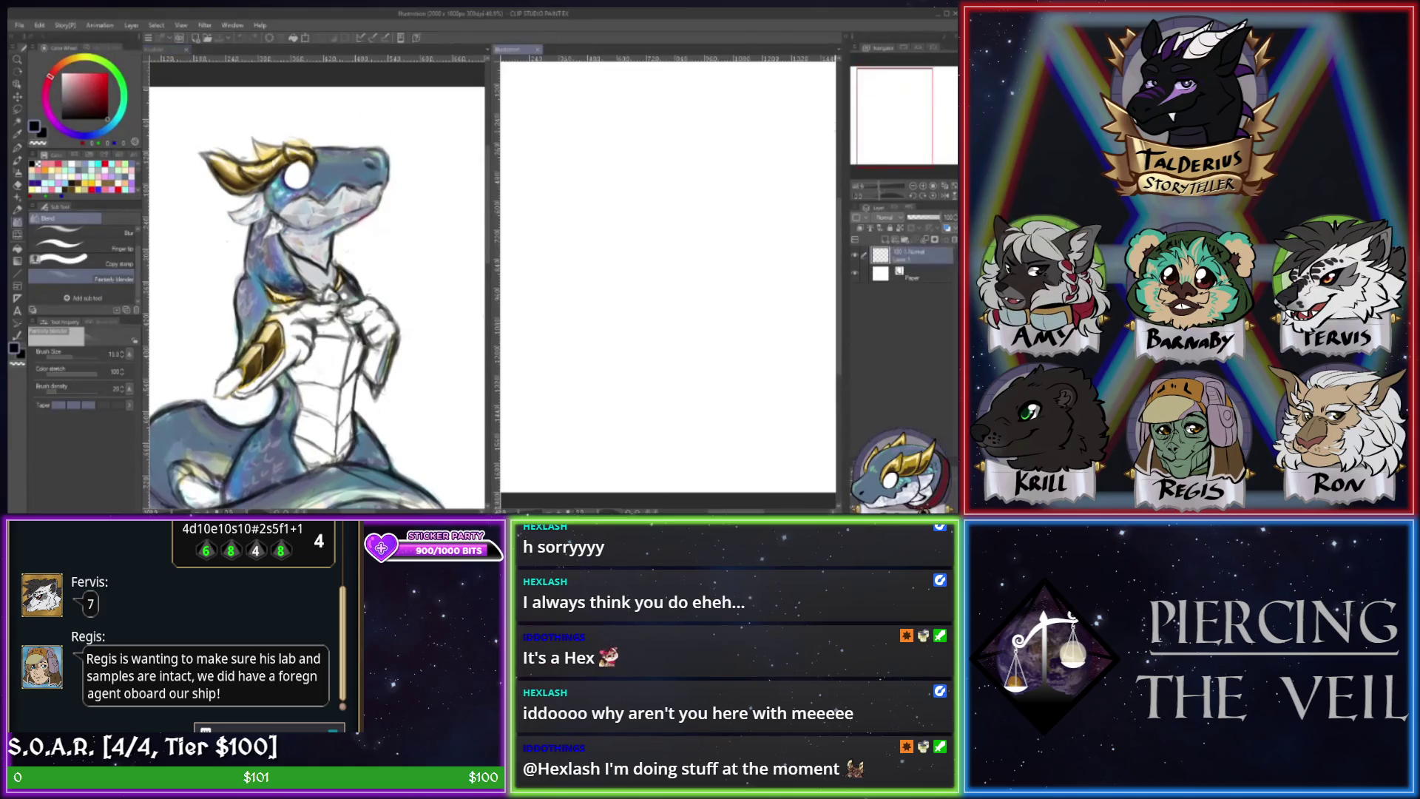
left_click_drag(910, 141, 899, 139)
scroll(665, 186, "down", 3)
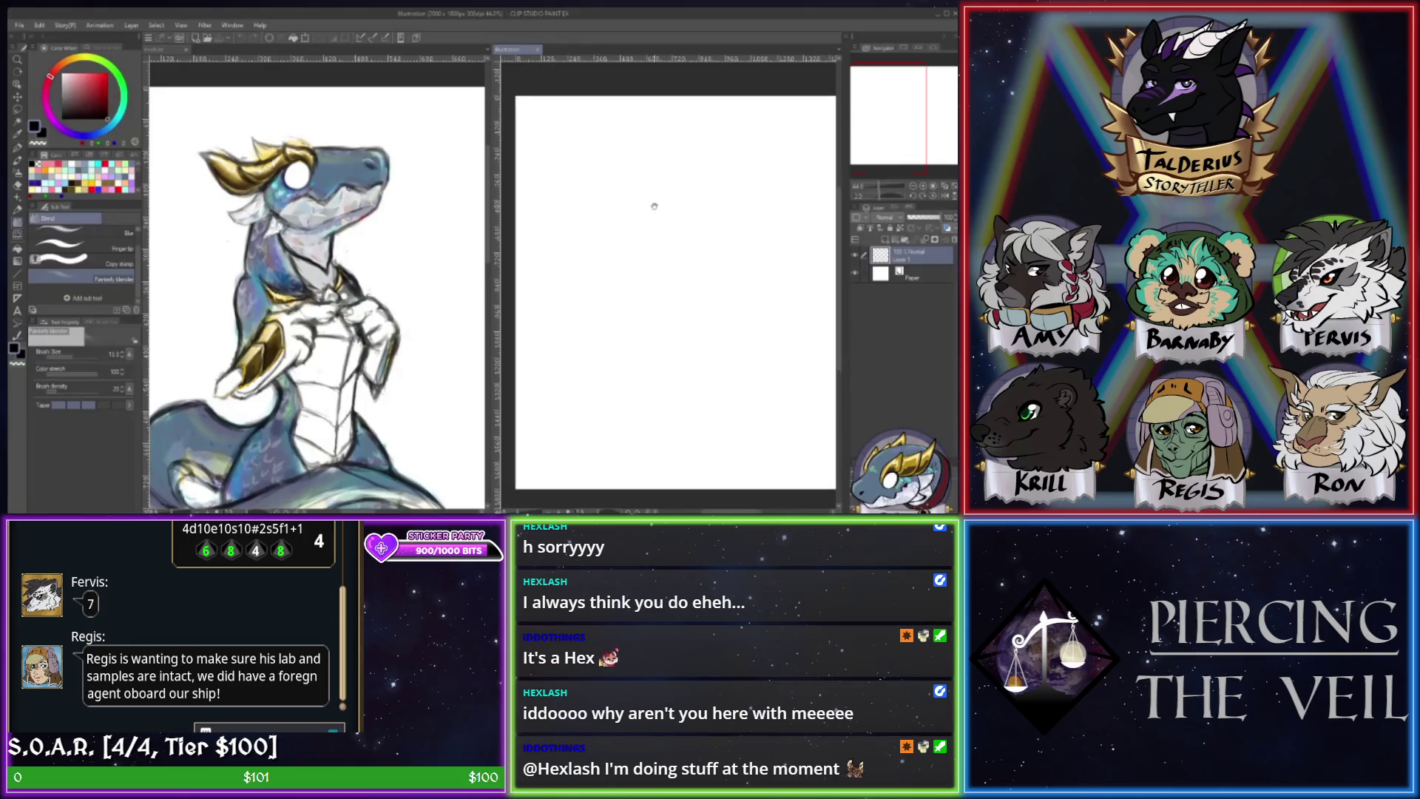
scroll(655, 185, "up", 3)
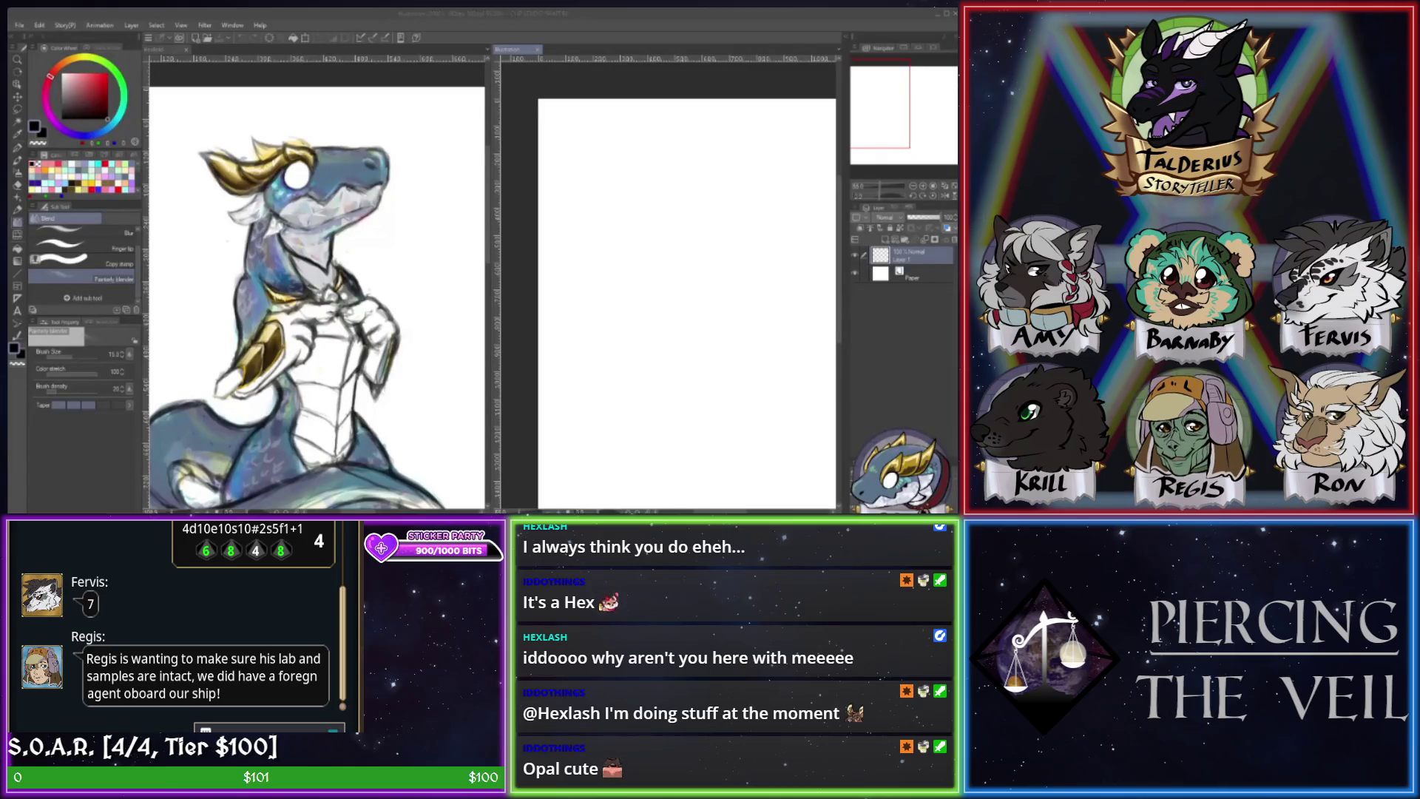
key("b")
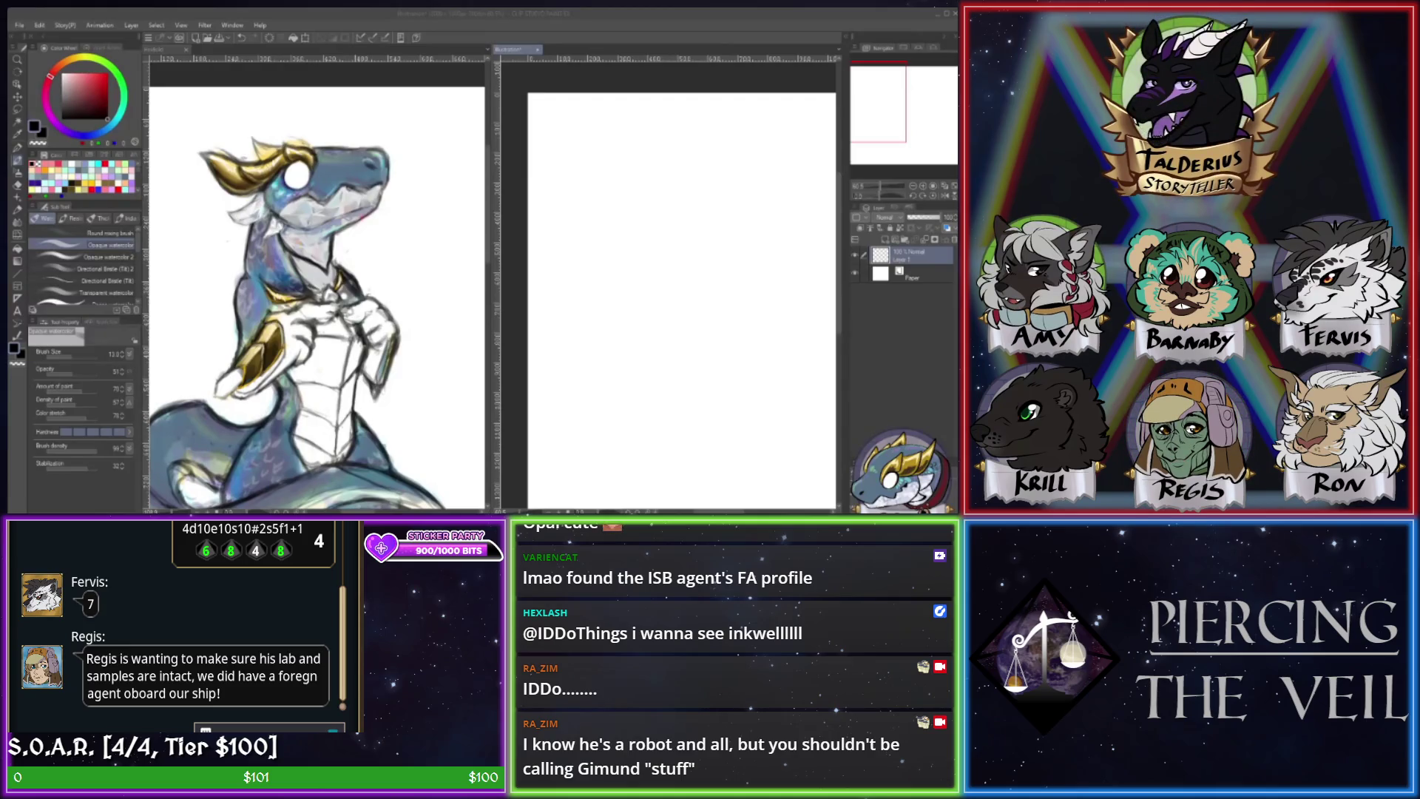
left_click(574, 227)
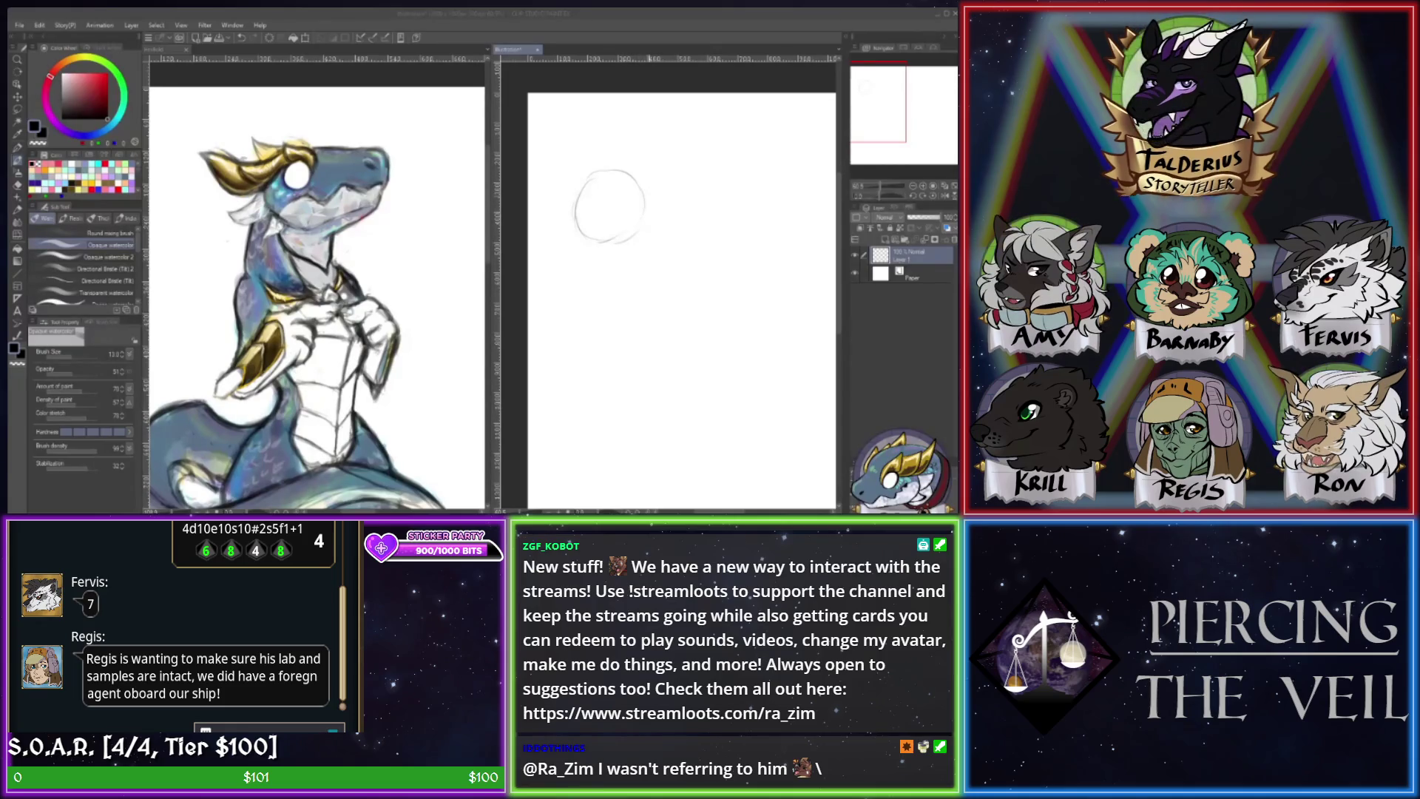
- Draw a curved pencil guideline inside the head circle
left_click(590, 228)
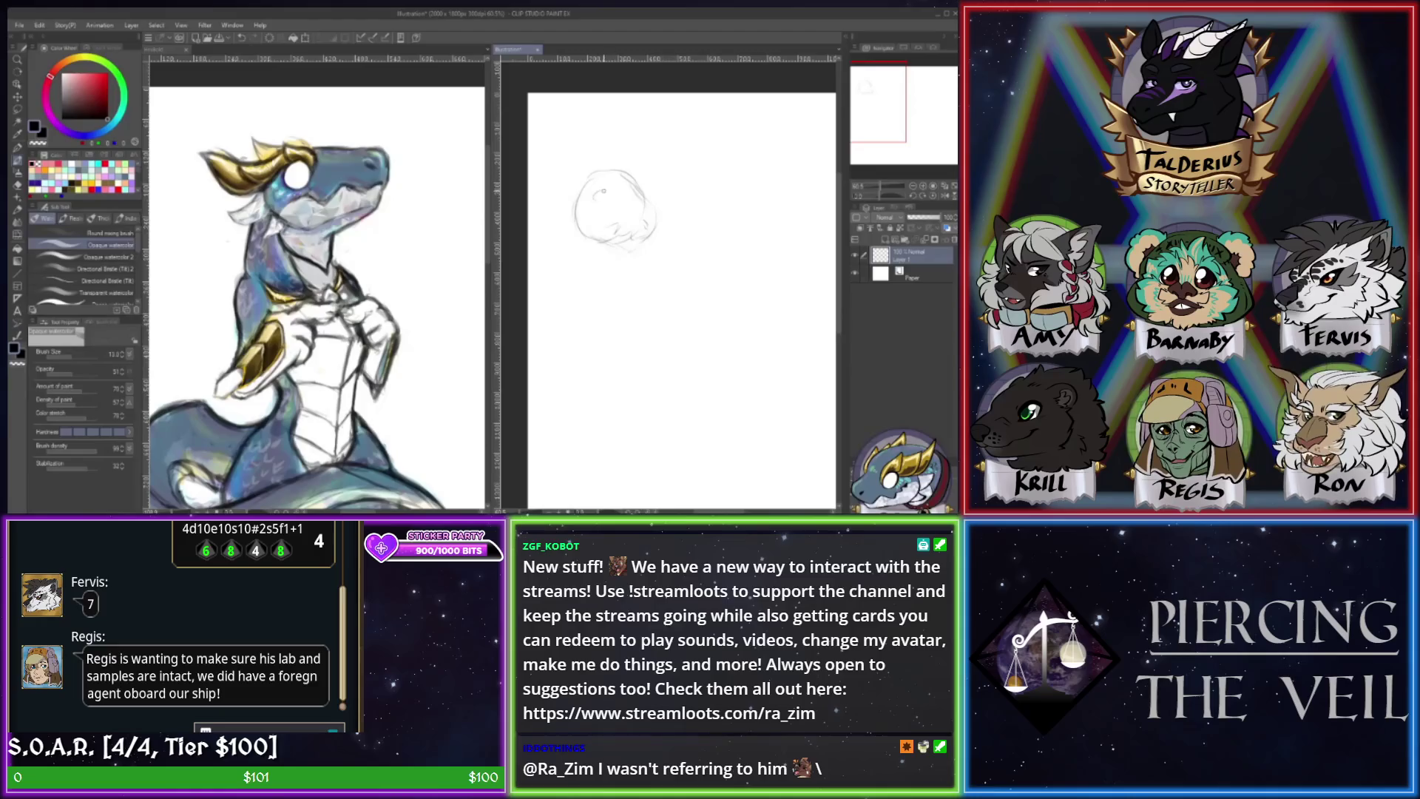
left_click_drag(595, 197, 617, 189)
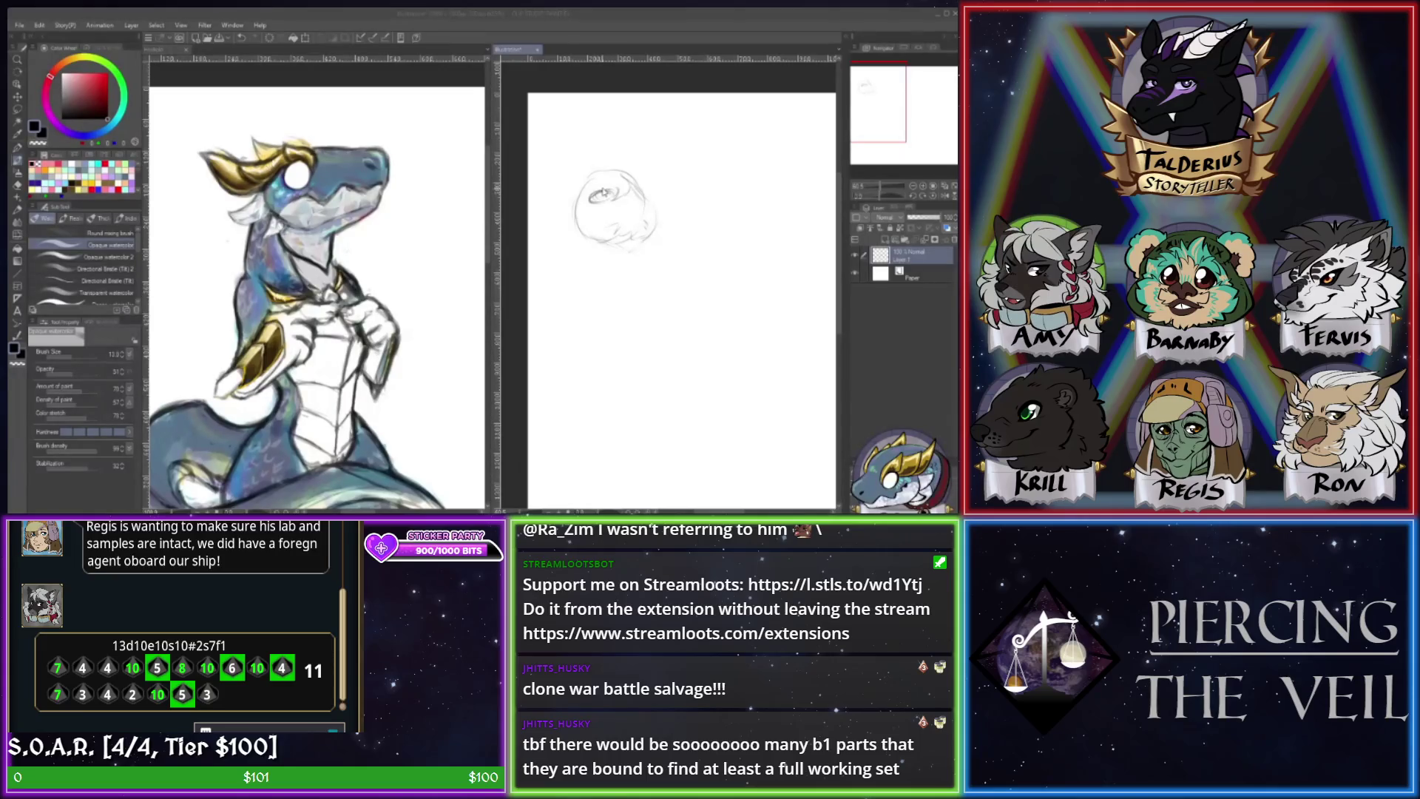
- Outline the eye on the rough head, then remove the dark strokes around it
mouse_move(604, 192)
left_mouse_down()
mouse_move(592, 196)
mouse_move(616, 192)
left_mouse_up()
key("e")
key("p")
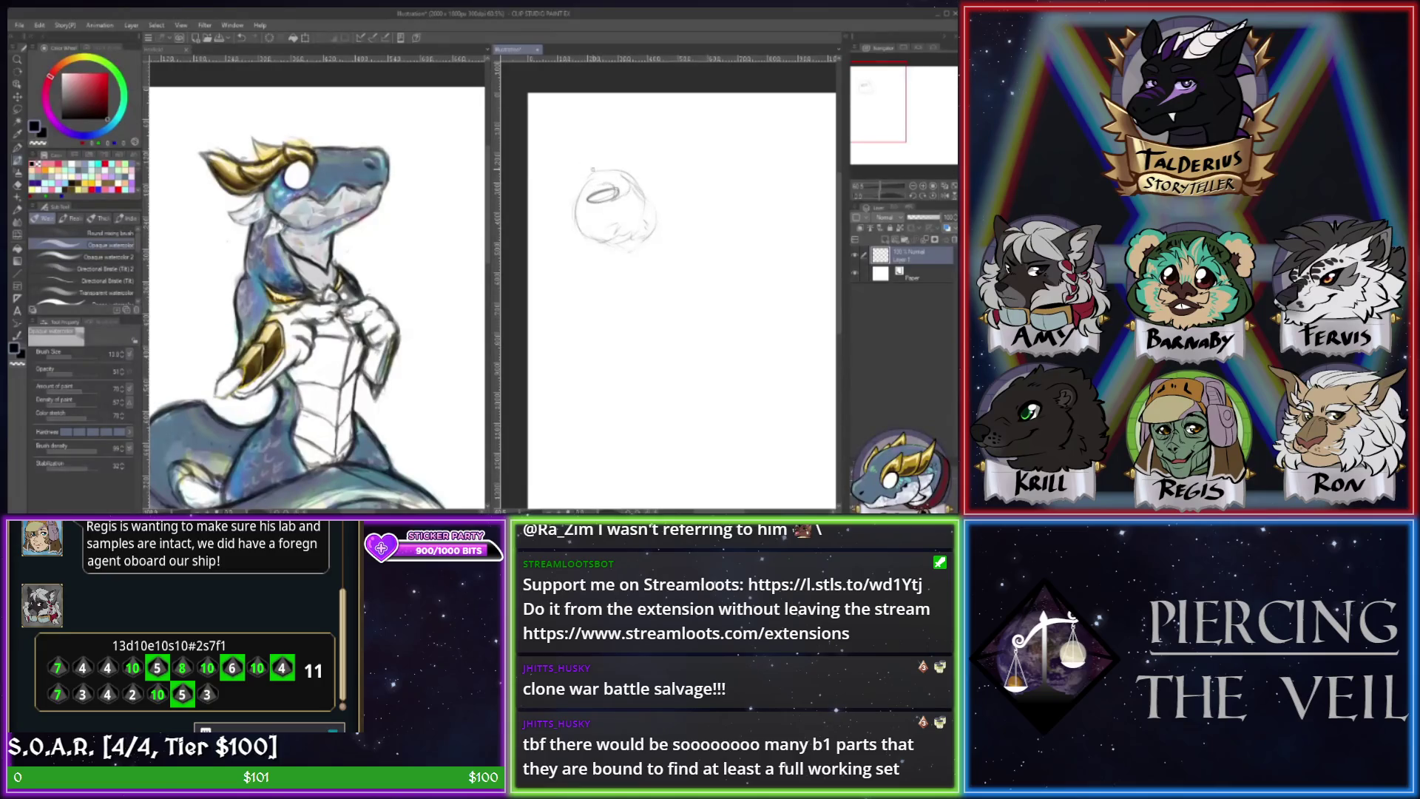
- Sketch a horn rising from the head's top and erase part of the dark oval stroke
mouse_move(581, 177)
left_mouse_down()
mouse_move(596, 146)
mouse_move(615, 170)
left_mouse_up()
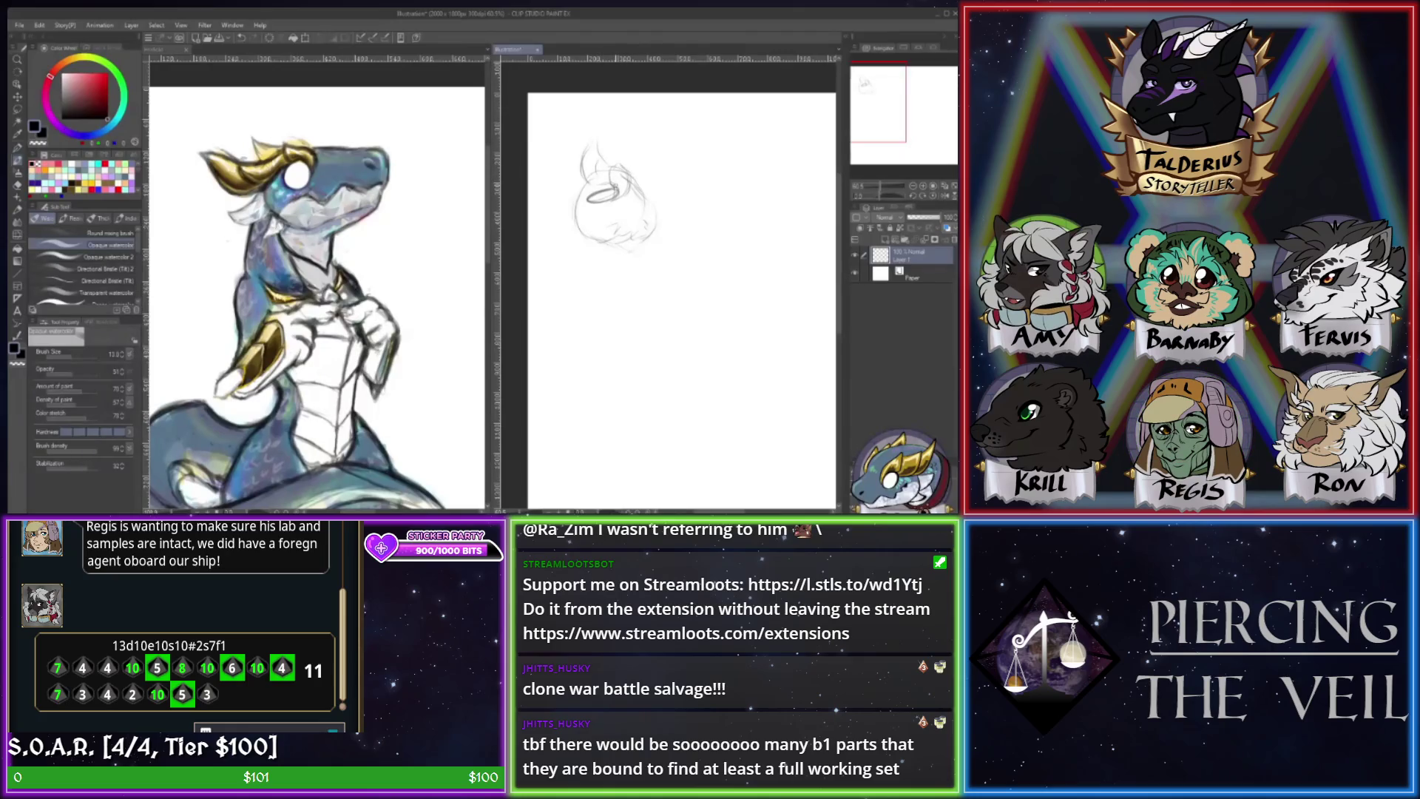
key("e")
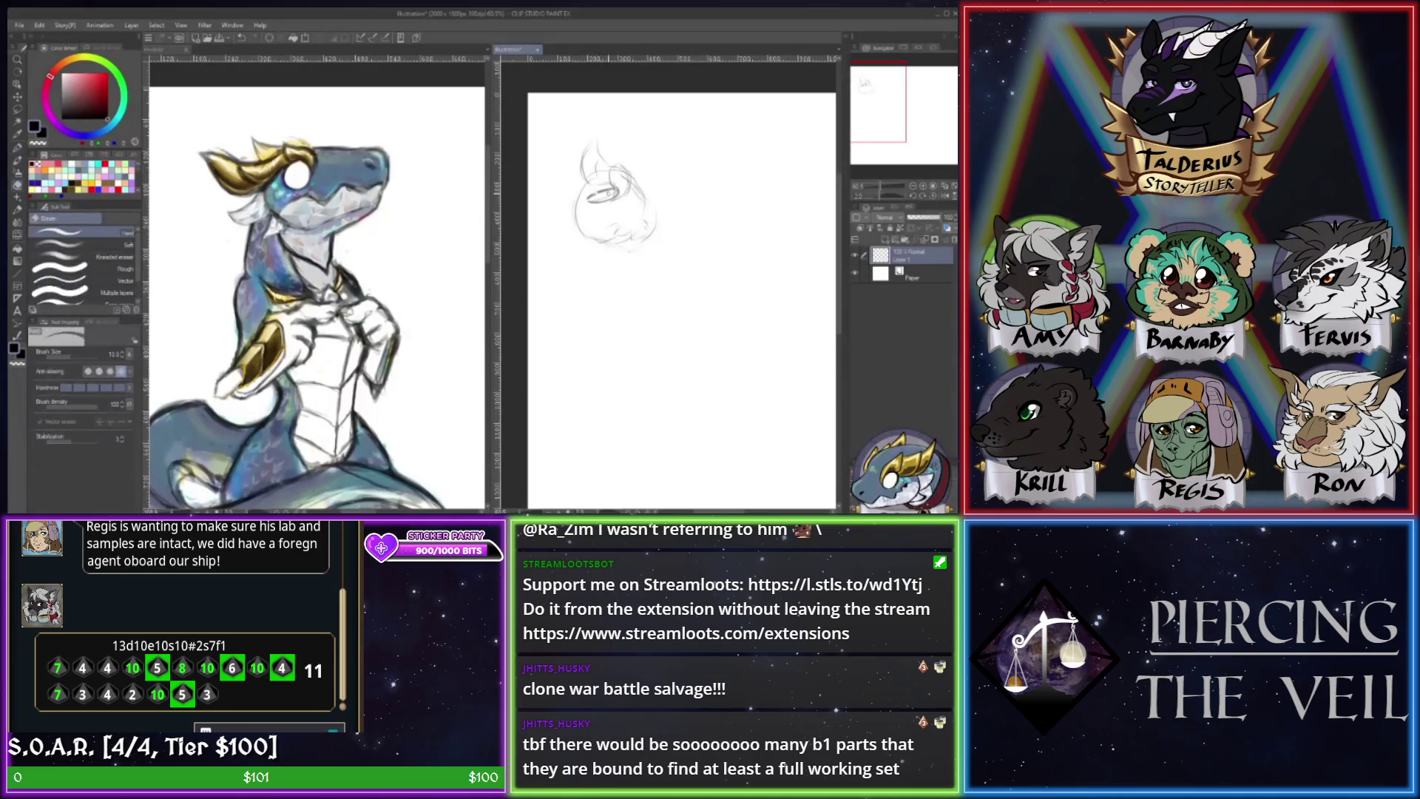
left_click_drag(588, 192, 614, 196)
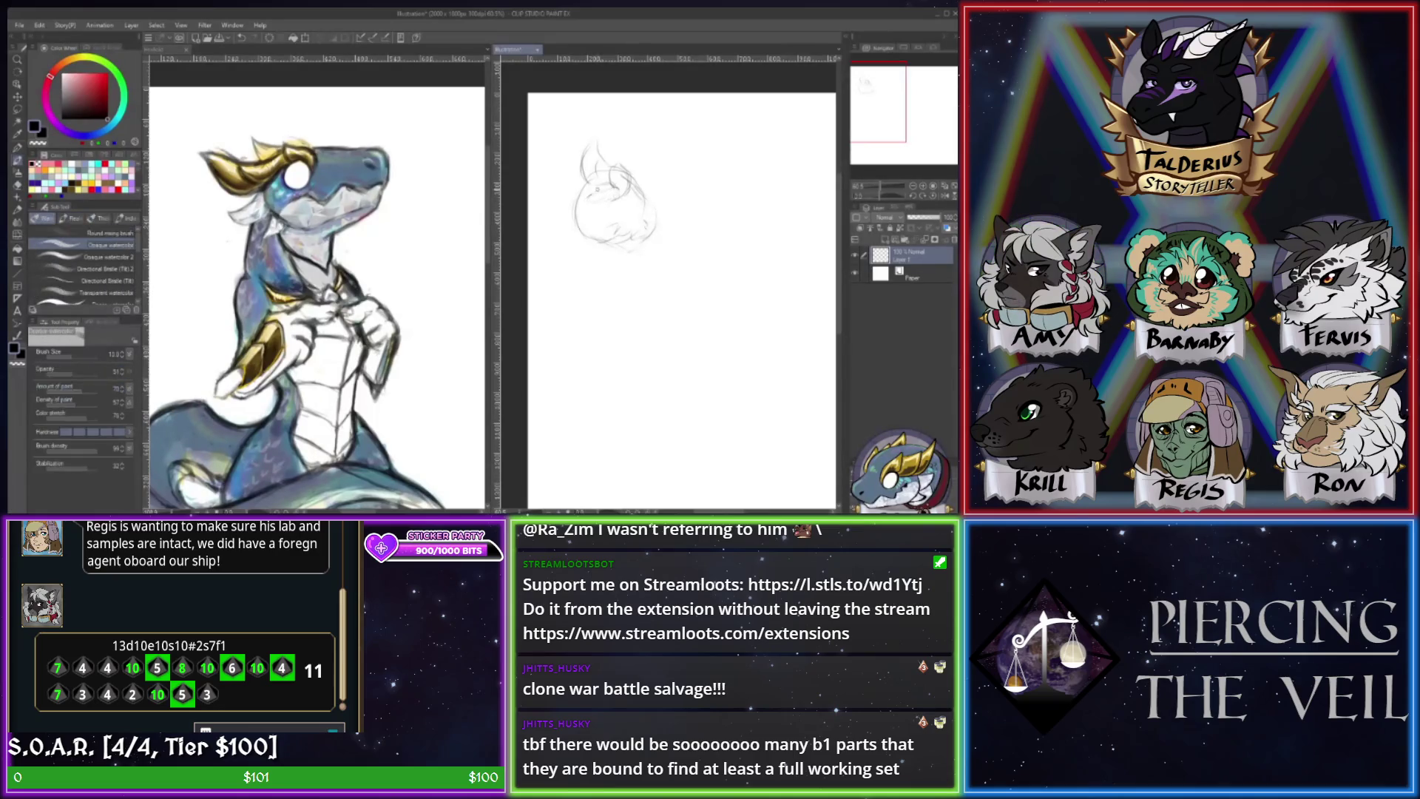
key("b")
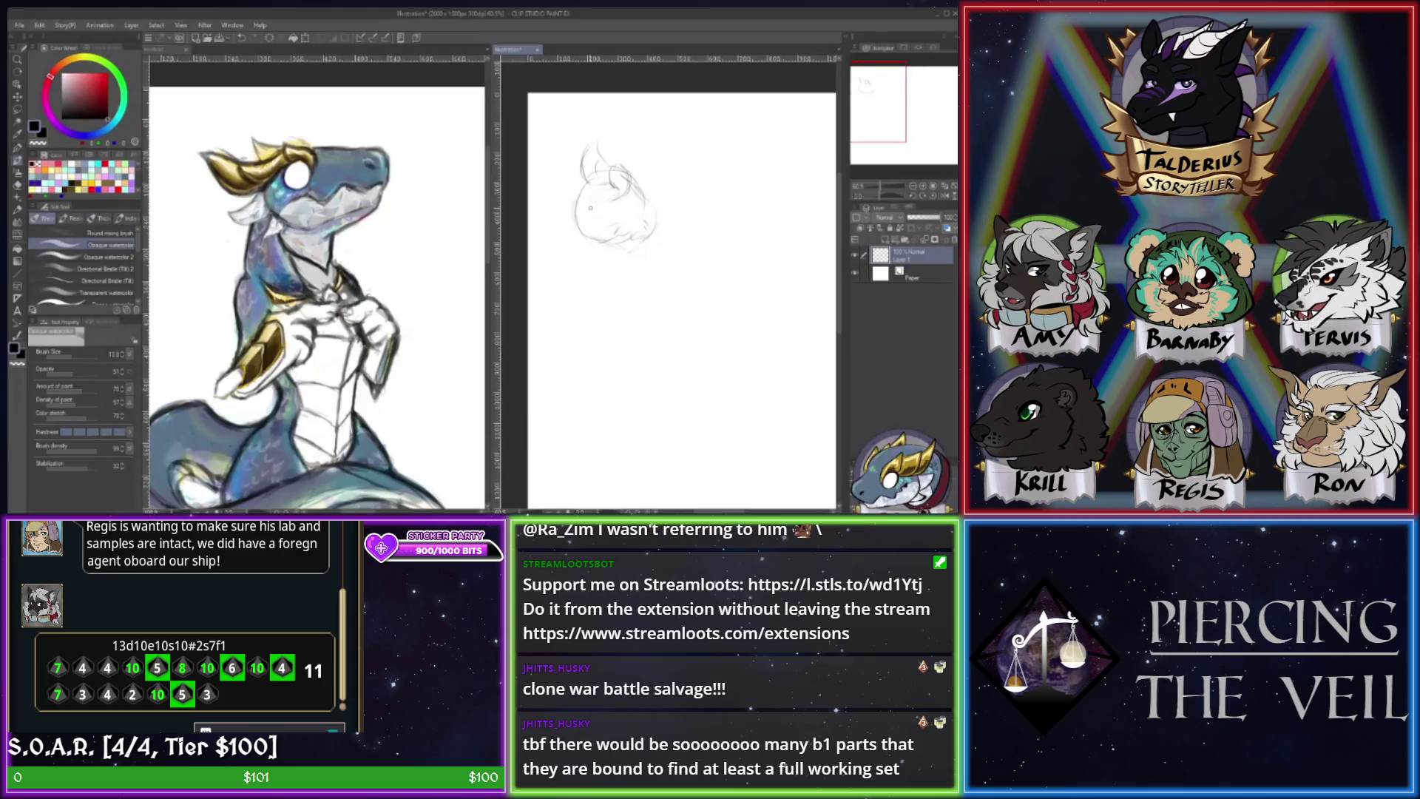
key("e")
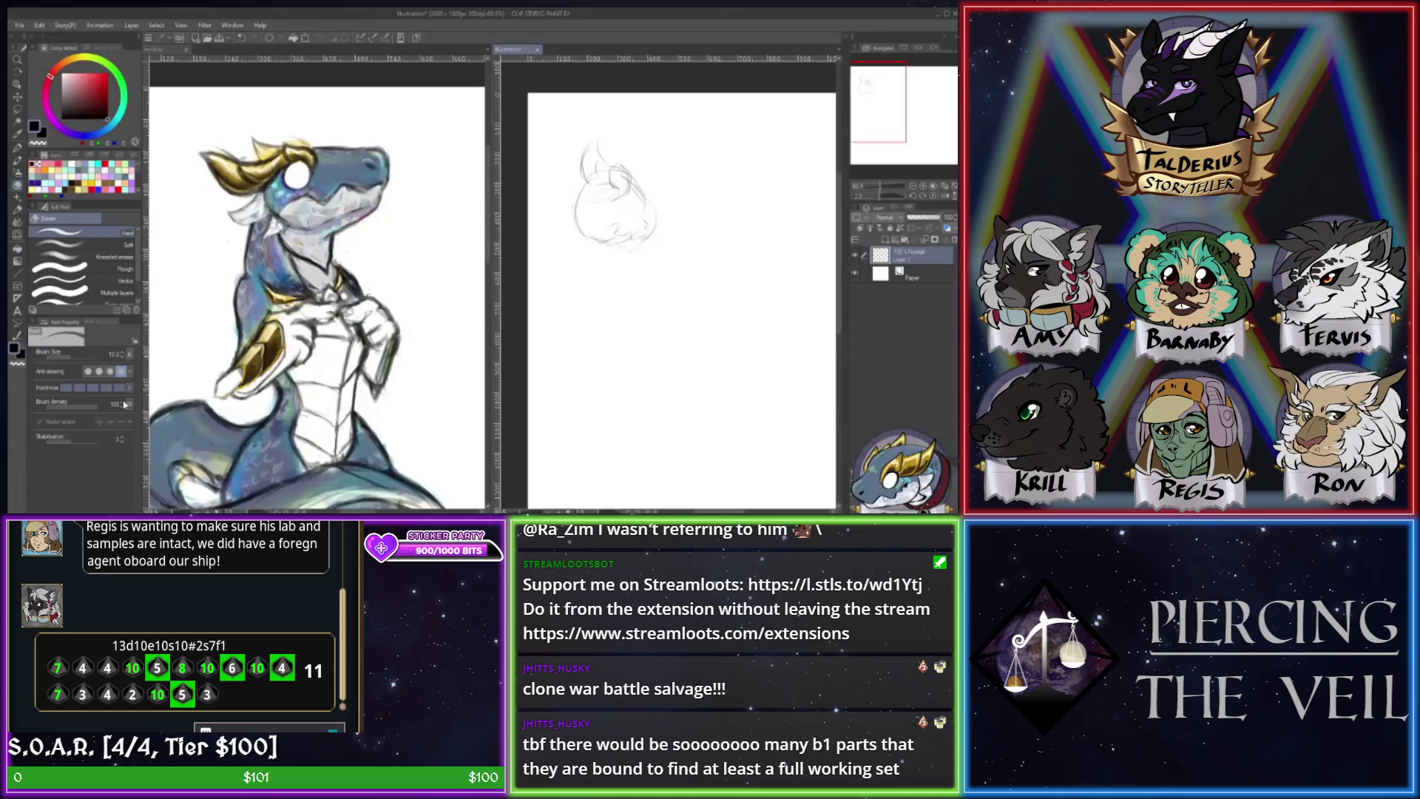
key("b")
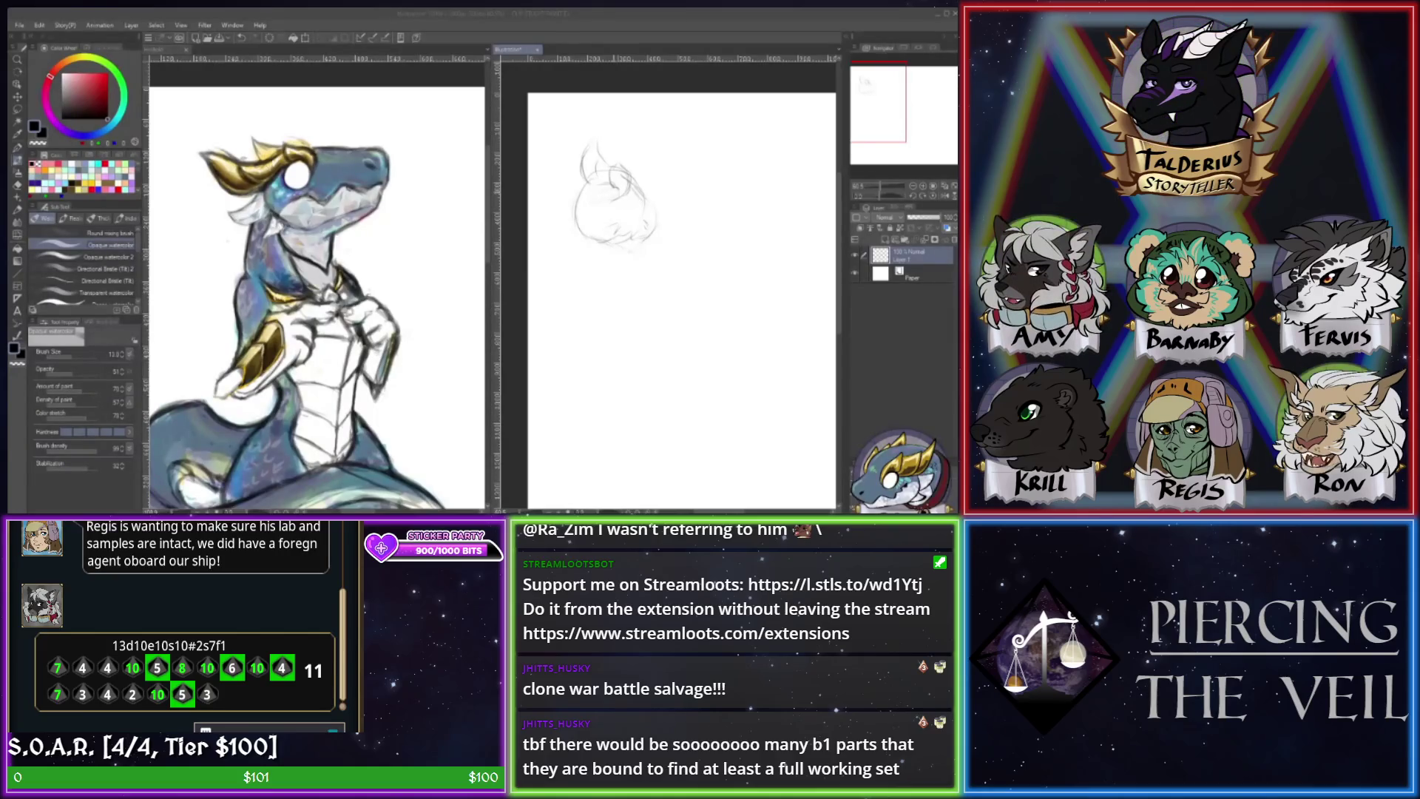
- Darken a head line, then add left-side strokes, an ear line and right-side strokes
key("alt+Tab")
left_click_drag(586, 199, 607, 192)
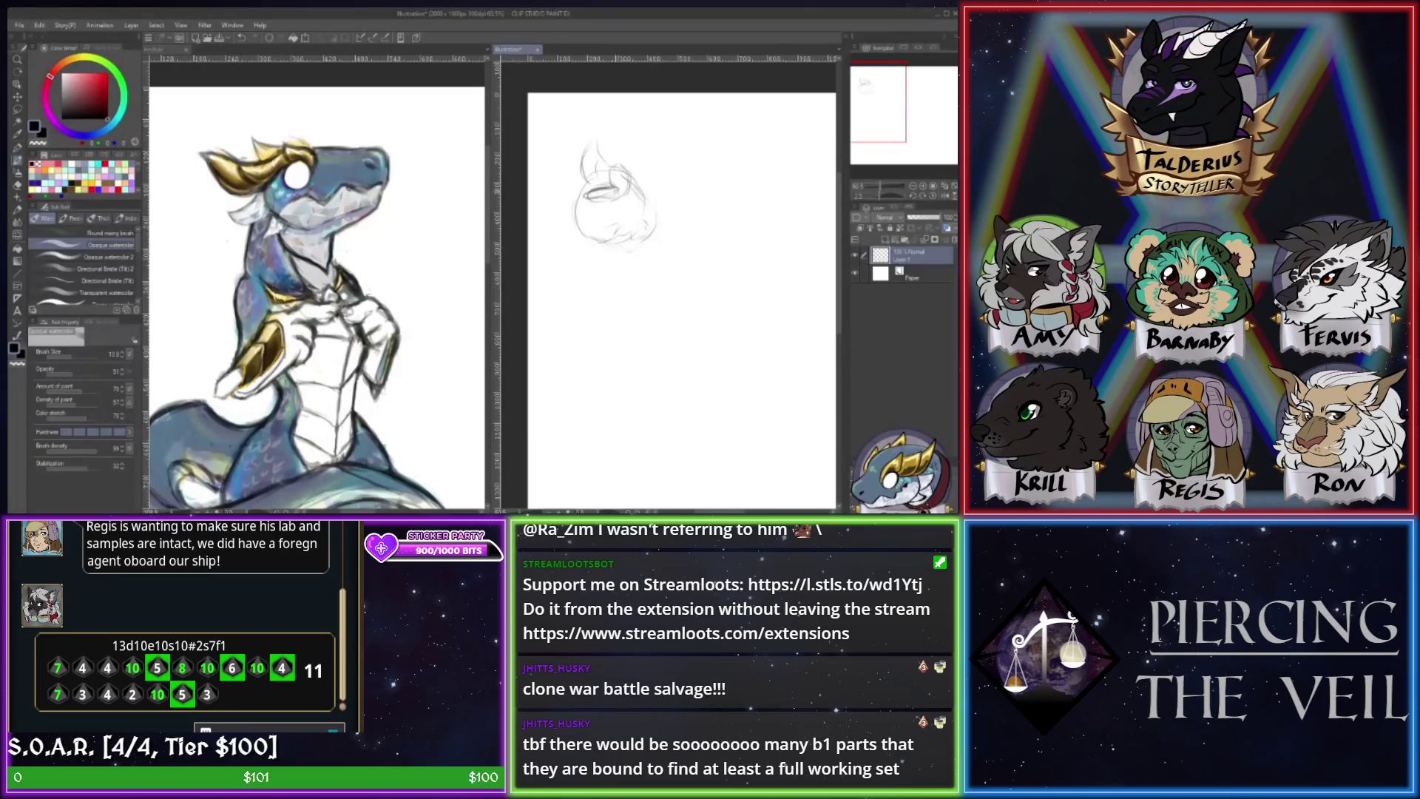
mouse_move(572, 185)
left_mouse_down()
mouse_move(567, 208)
mouse_move(574, 191)
mouse_move(627, 234)
left_mouse_up()
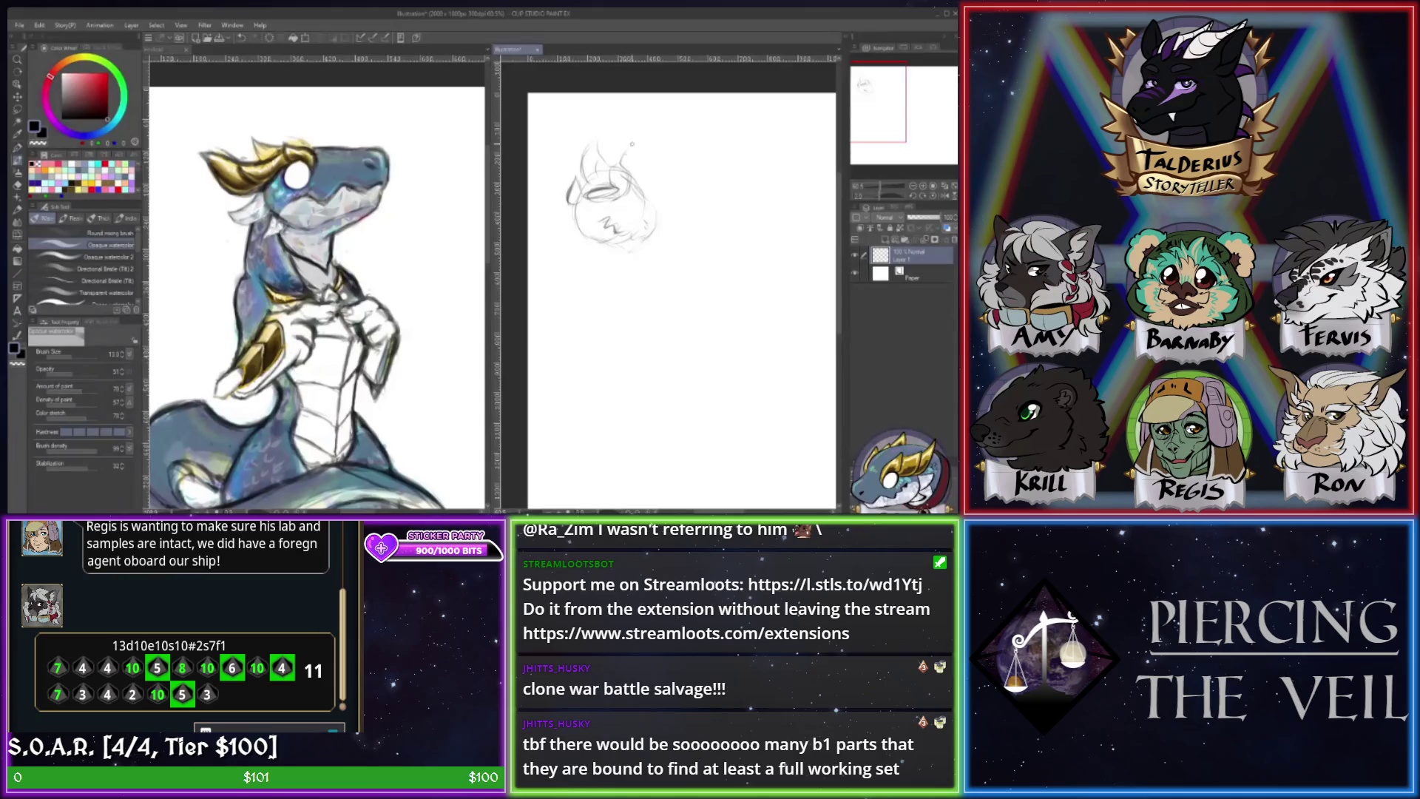
left_click_drag(634, 149, 648, 189)
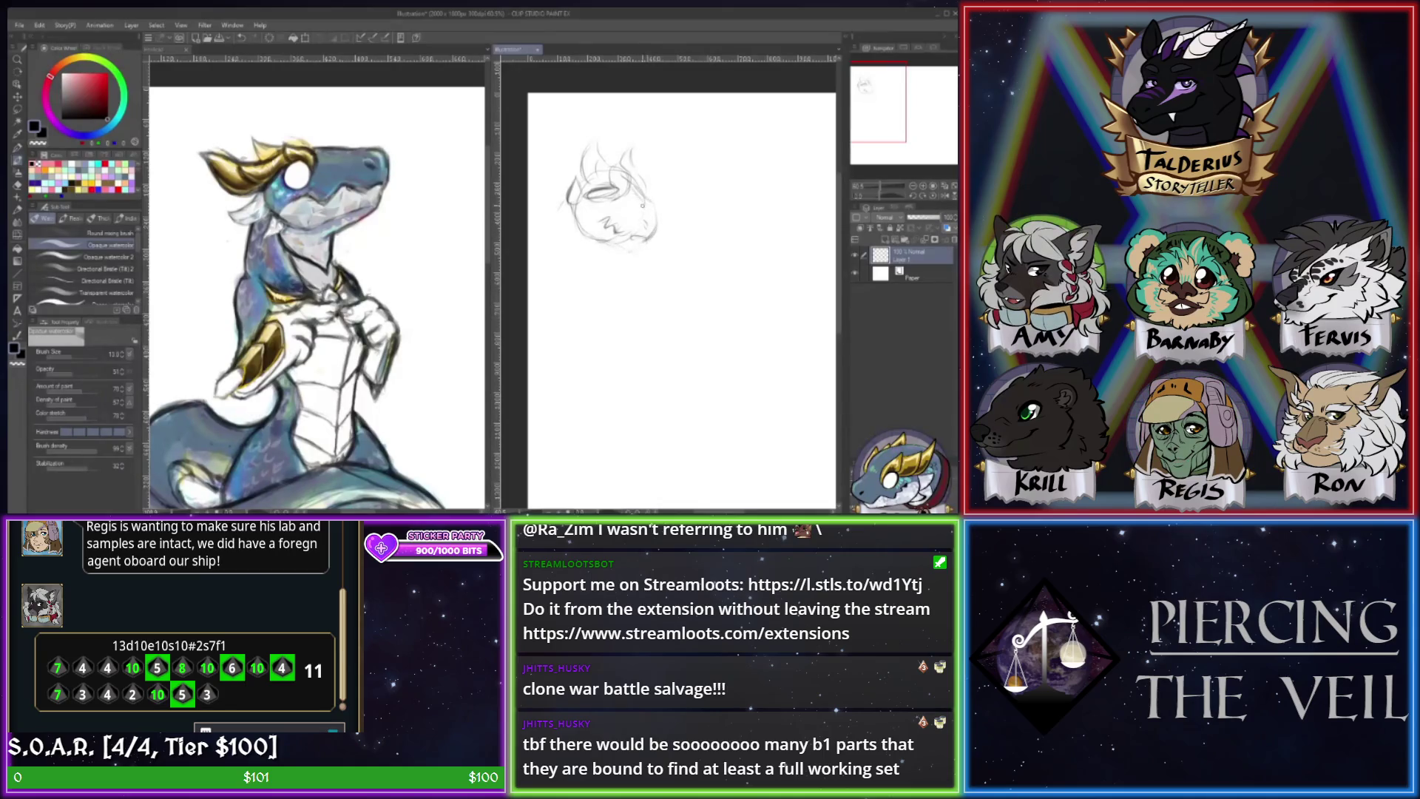
left_click_drag(632, 179, 658, 219)
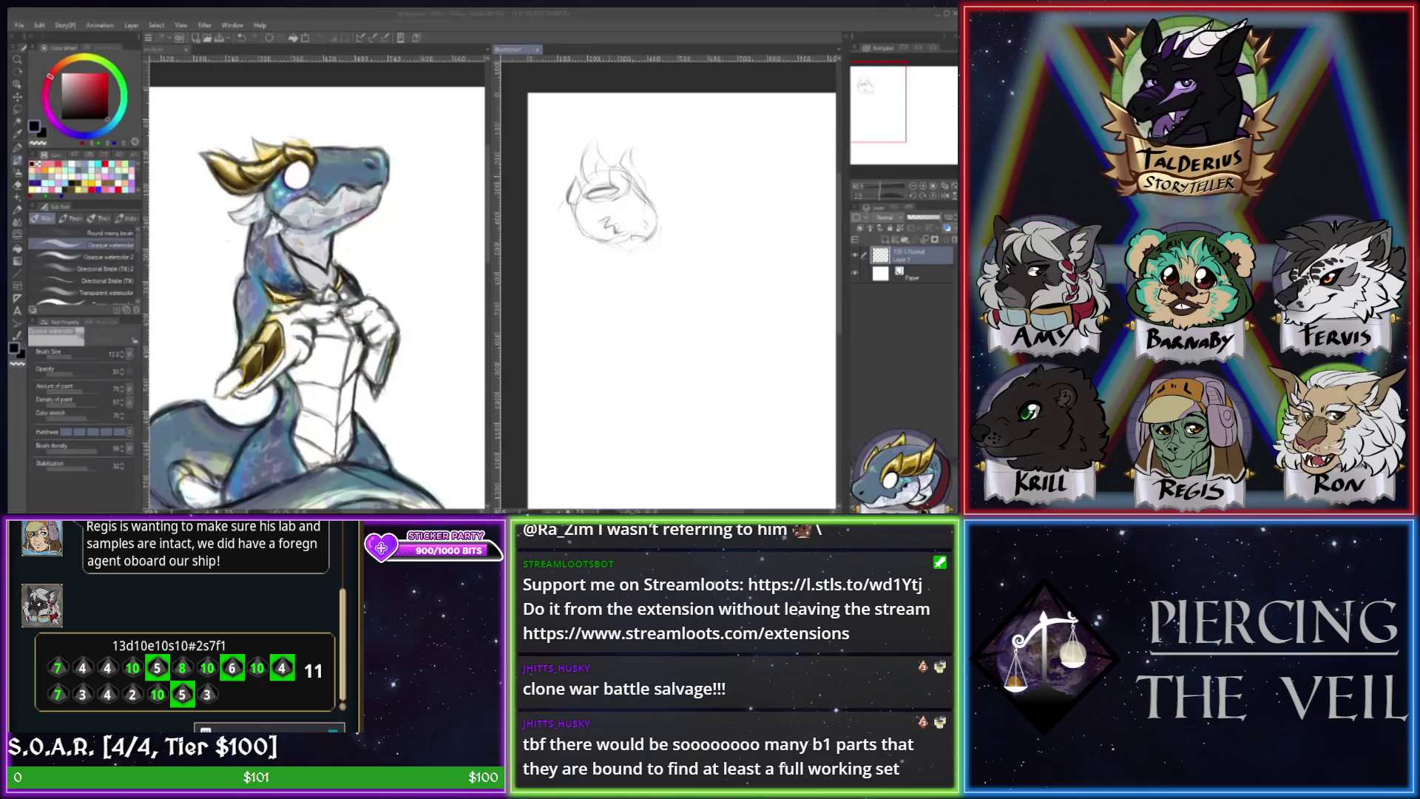
left_click_drag(559, 204, 561, 210)
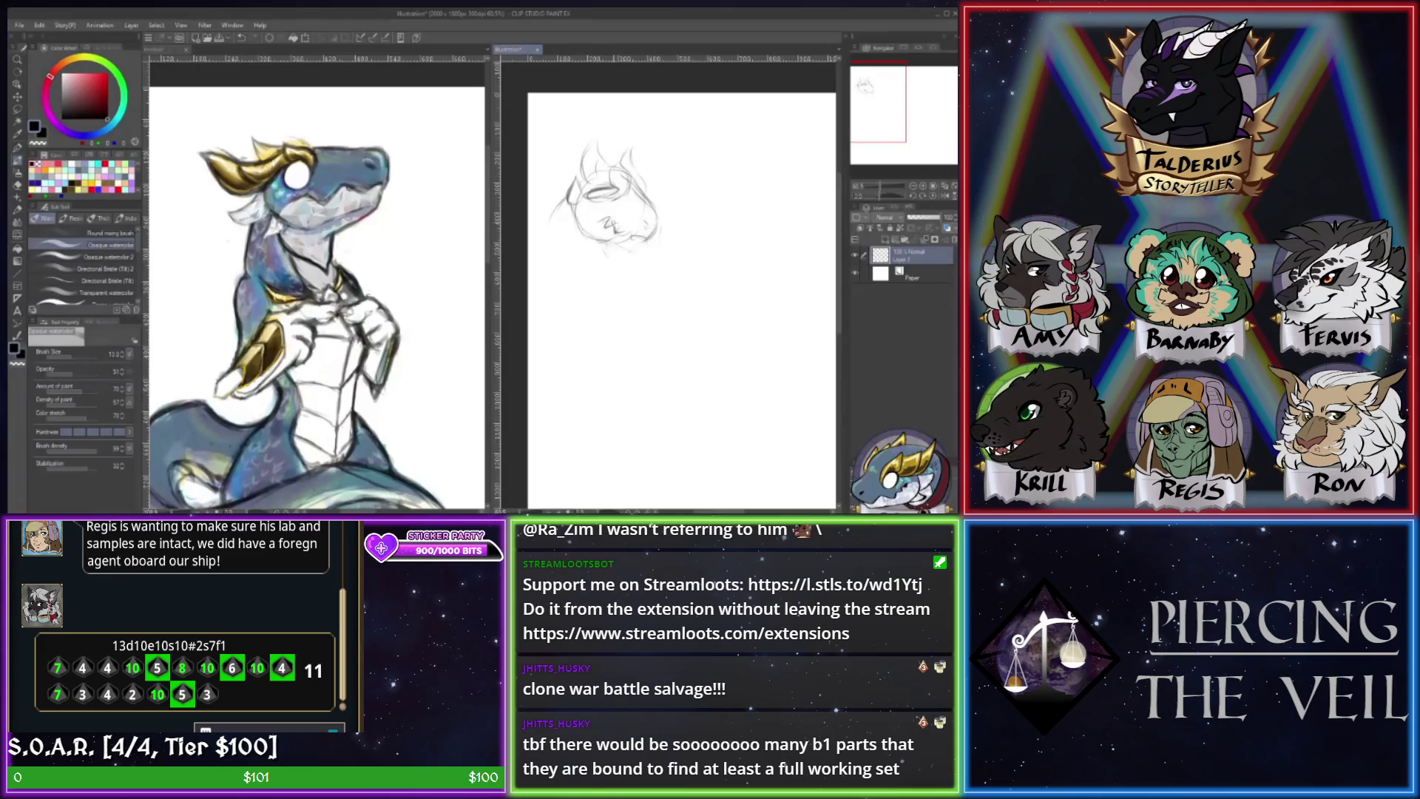
- Add a short pencil stroke near the second head's horns
key("e")
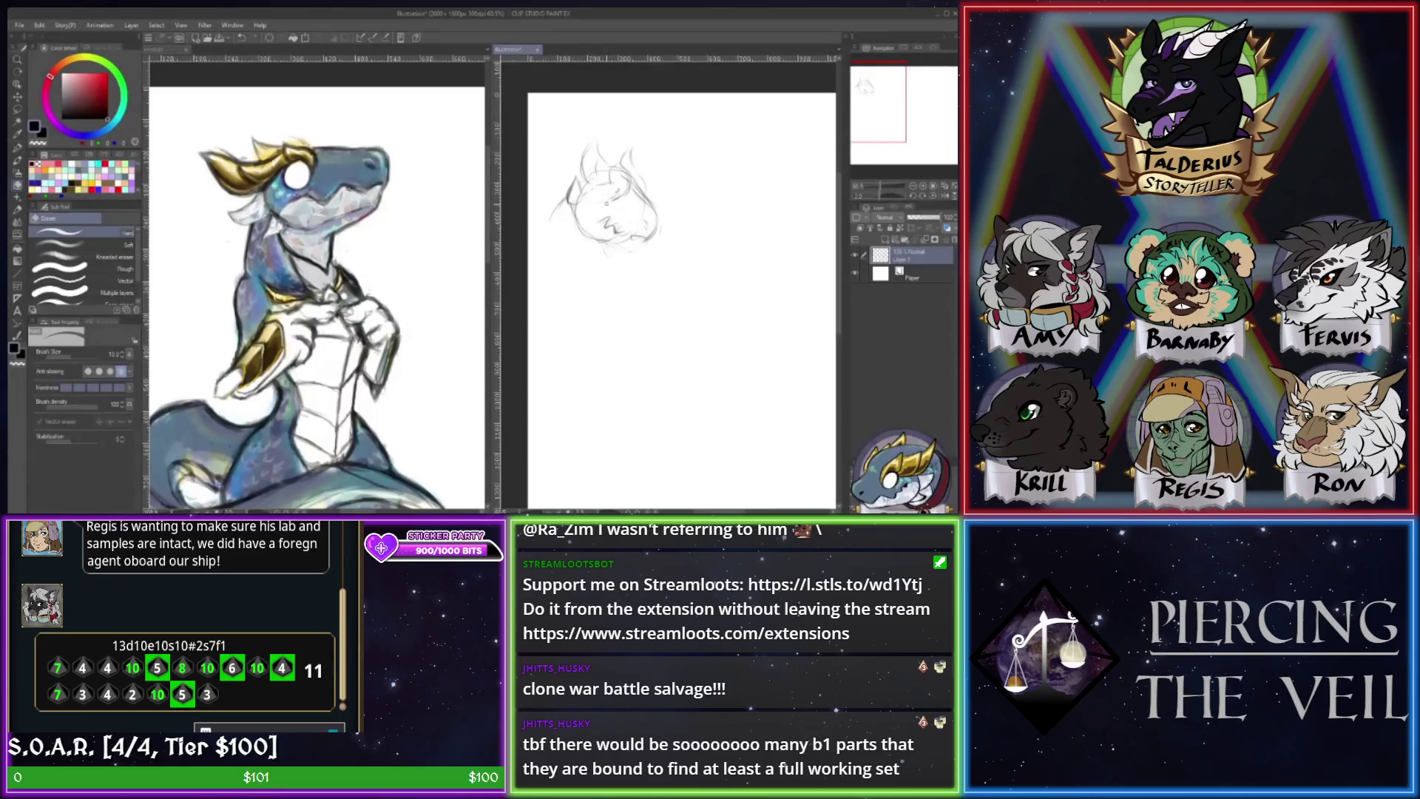
key("b")
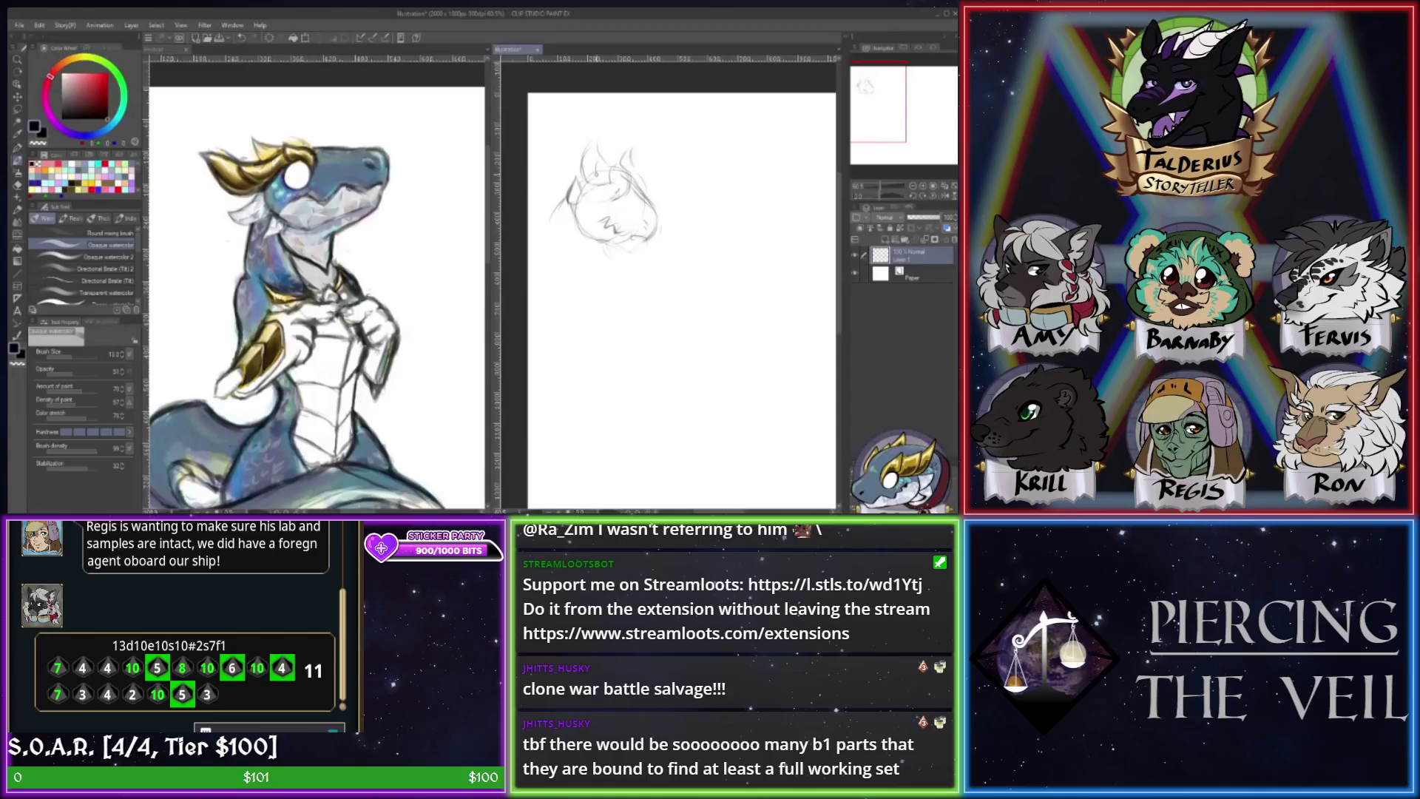
left_click_drag(602, 156, 620, 167)
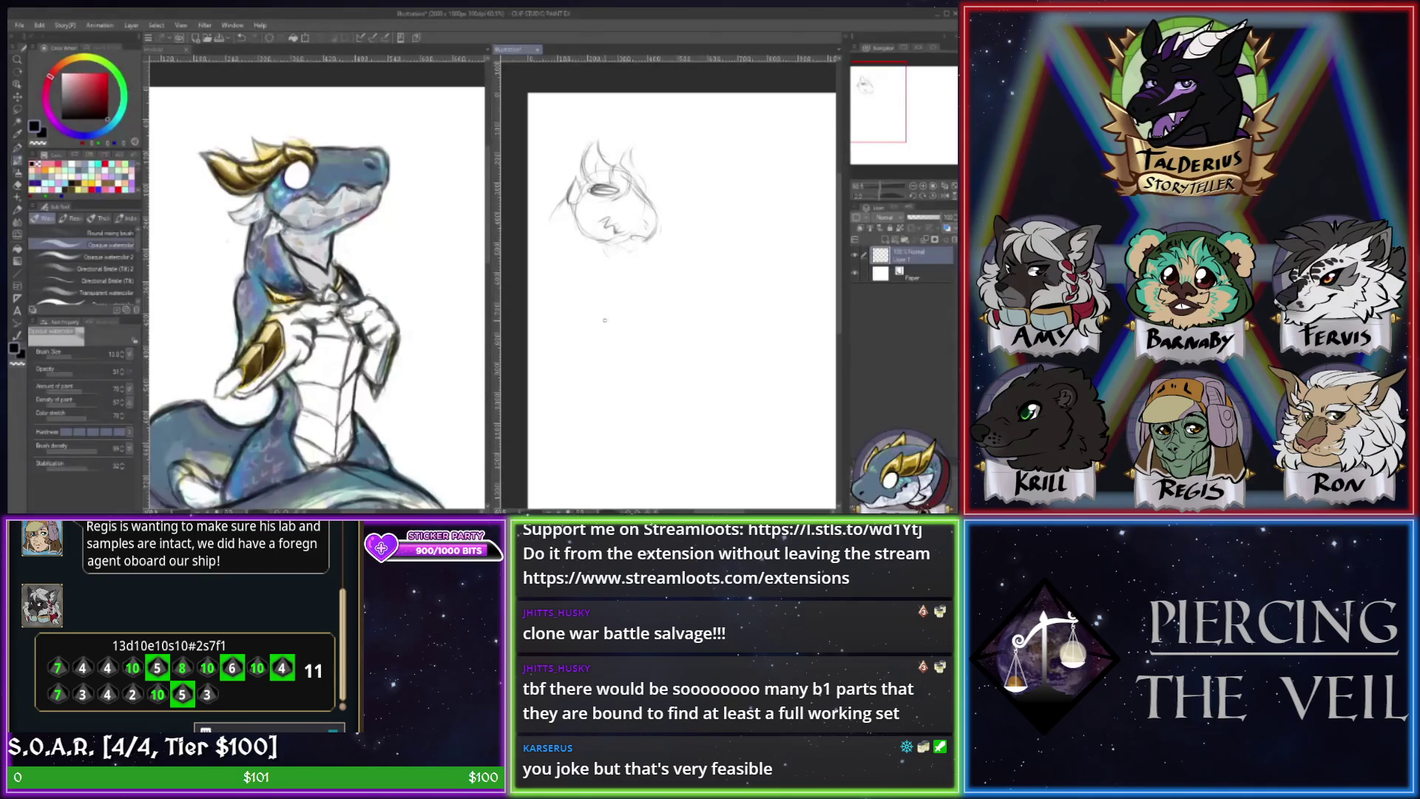
- Lasso the lower head sketch, transform it slightly upward, then clear the selection
key("m")
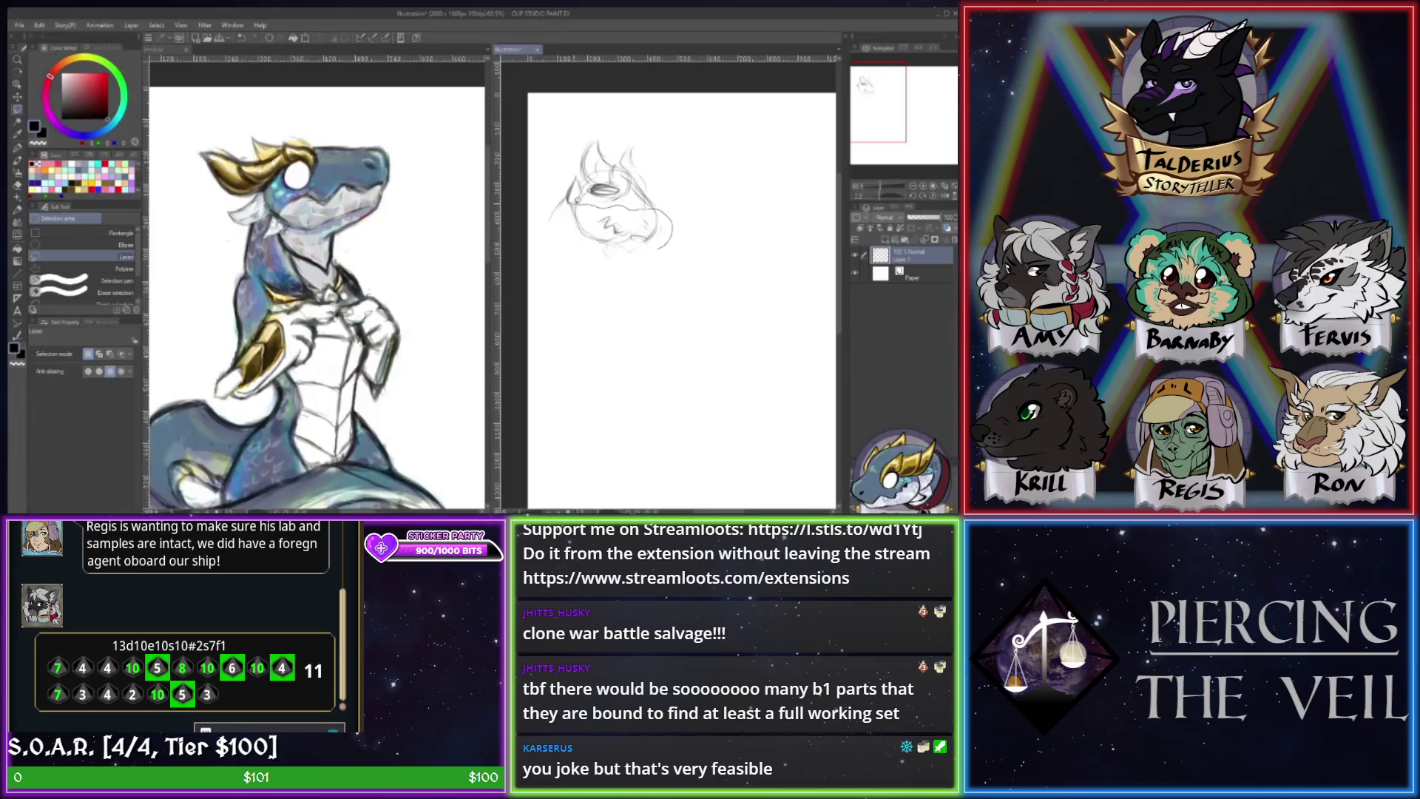
mouse_move(569, 199)
left_mouse_down()
mouse_move(655, 281)
mouse_move(679, 248)
left_mouse_up()
key("b")
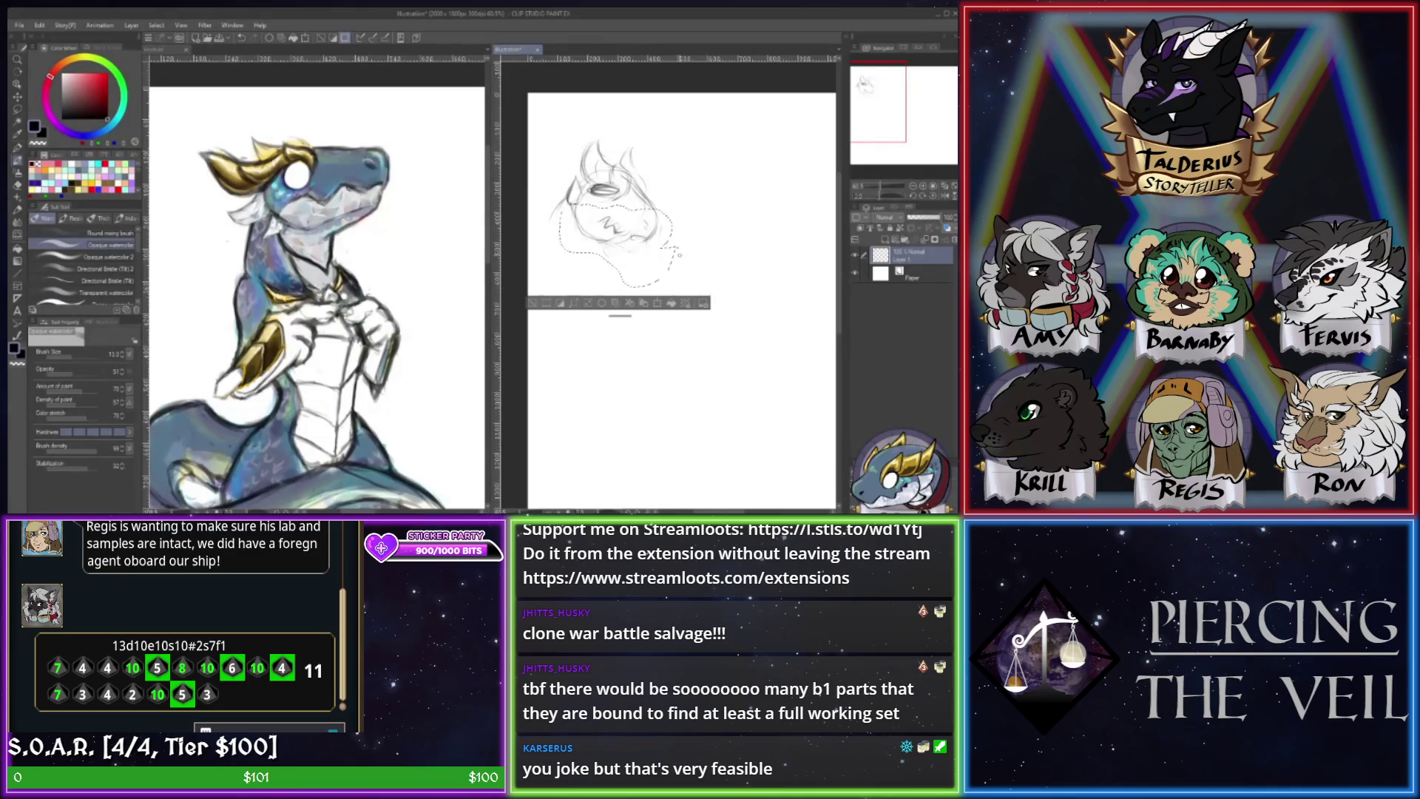
key("ctrl+t")
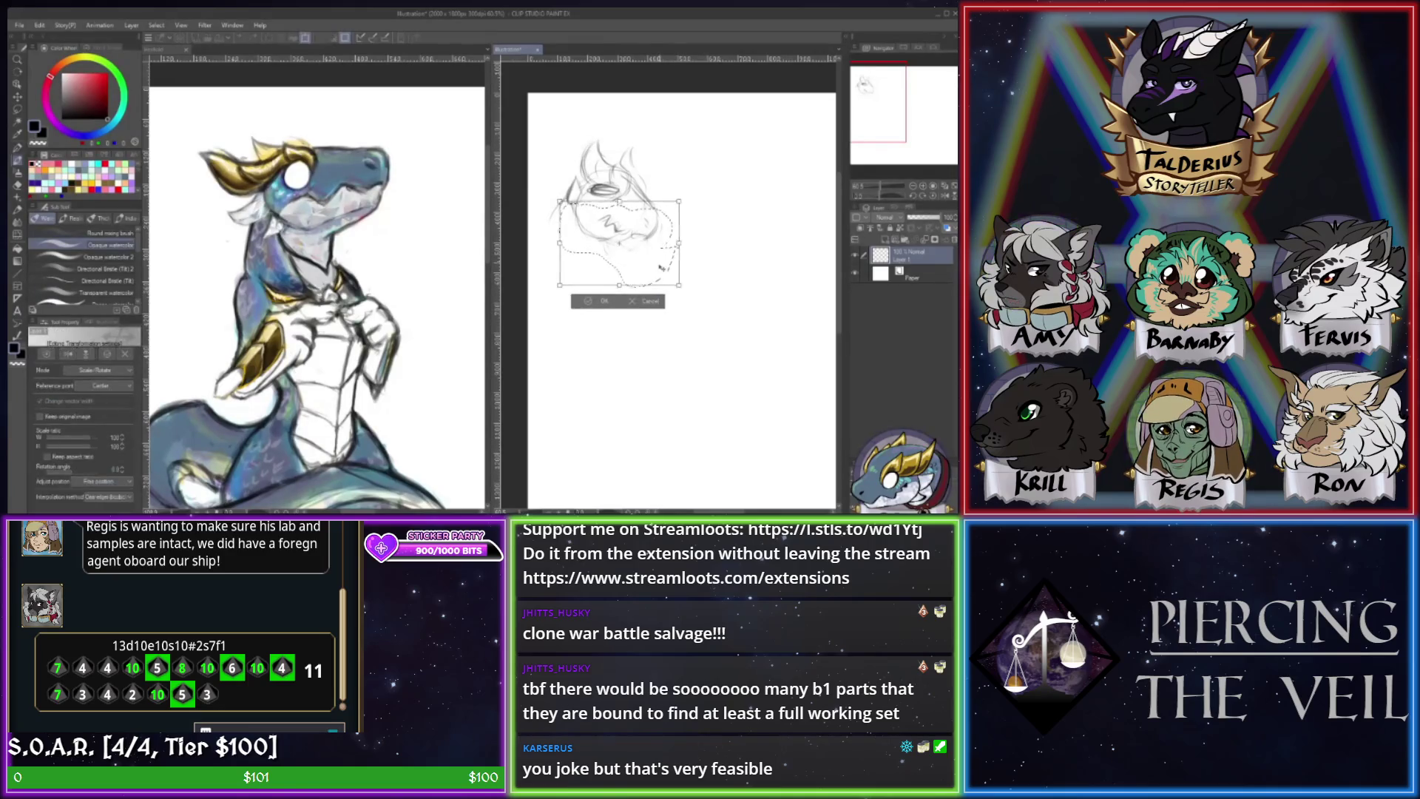
left_click_drag(619, 243, 619, 237)
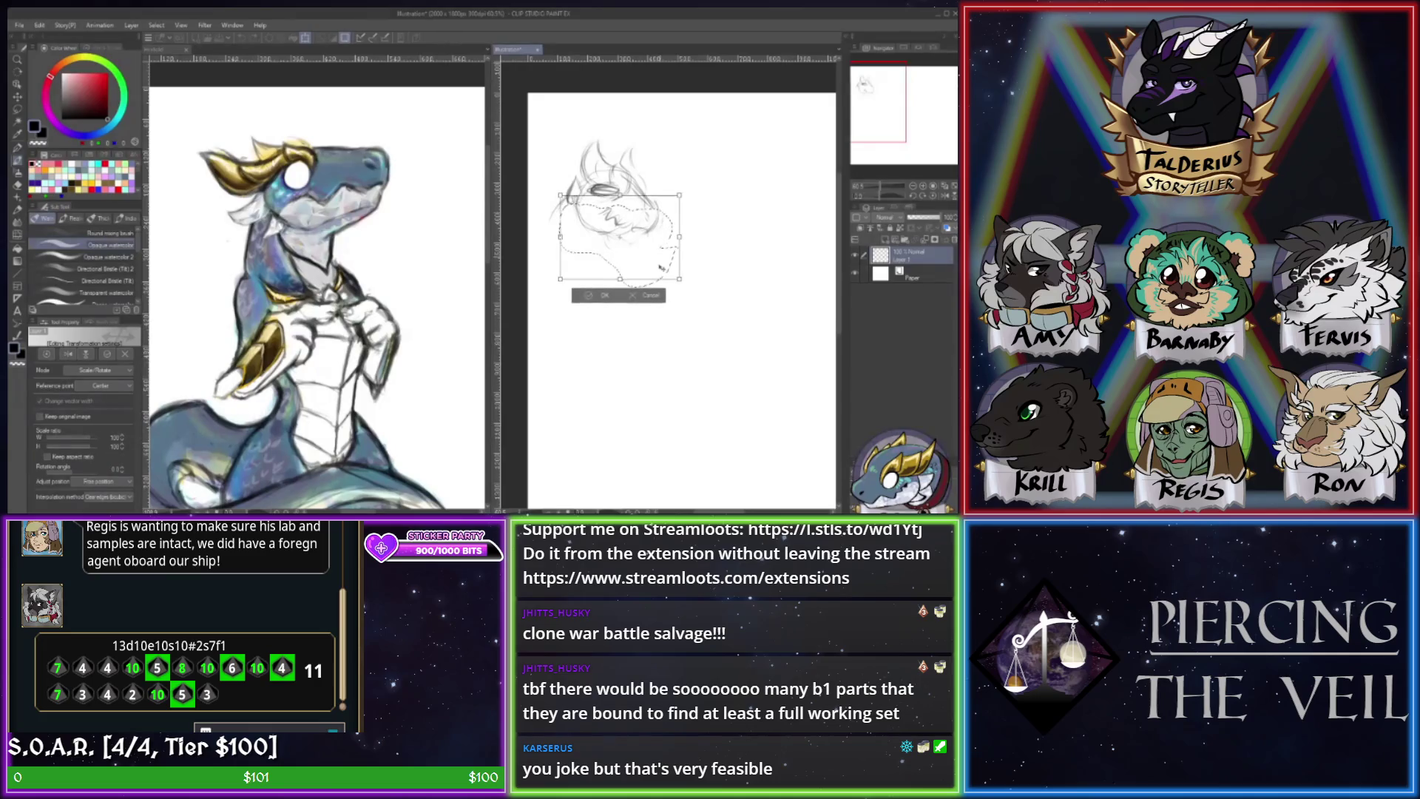
key("Return")
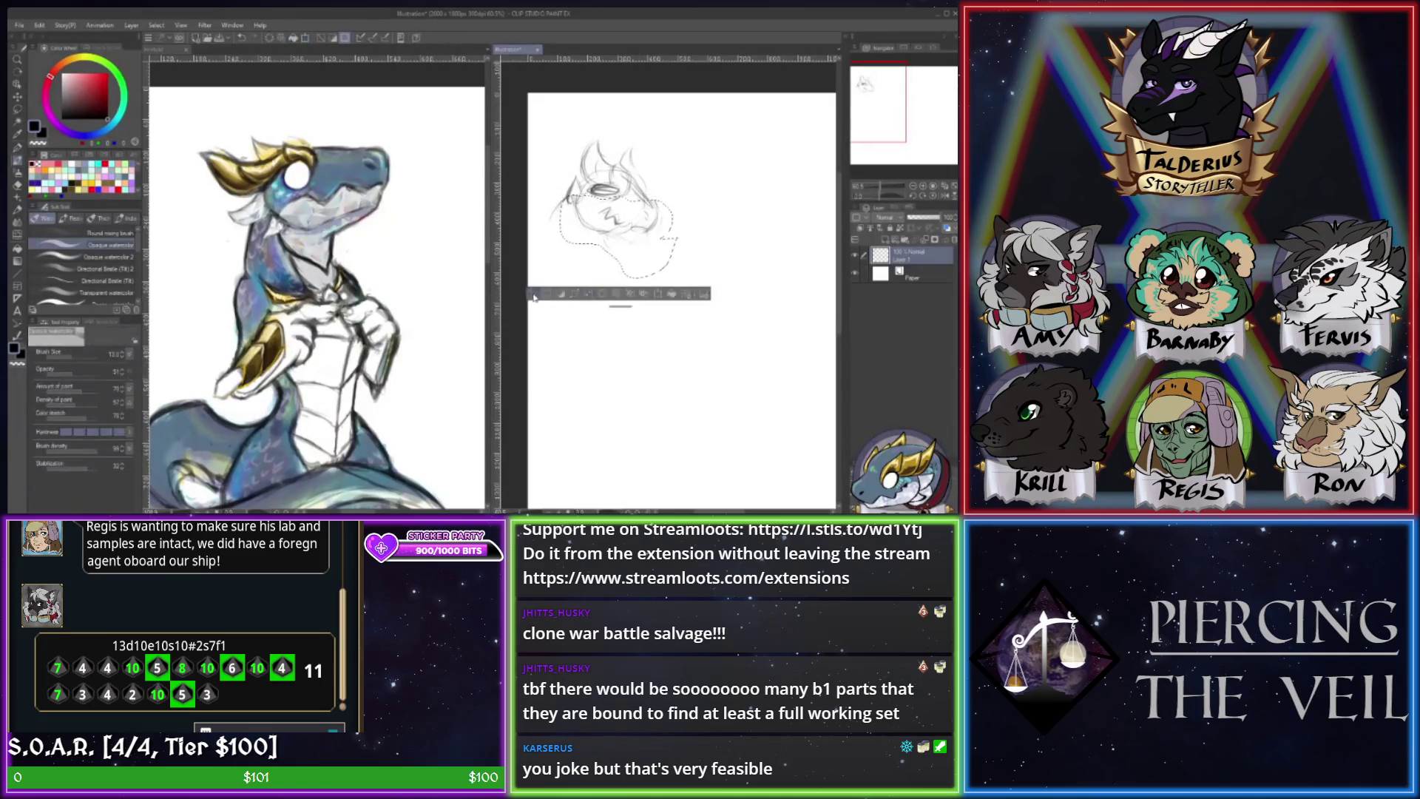
left_click(533, 297)
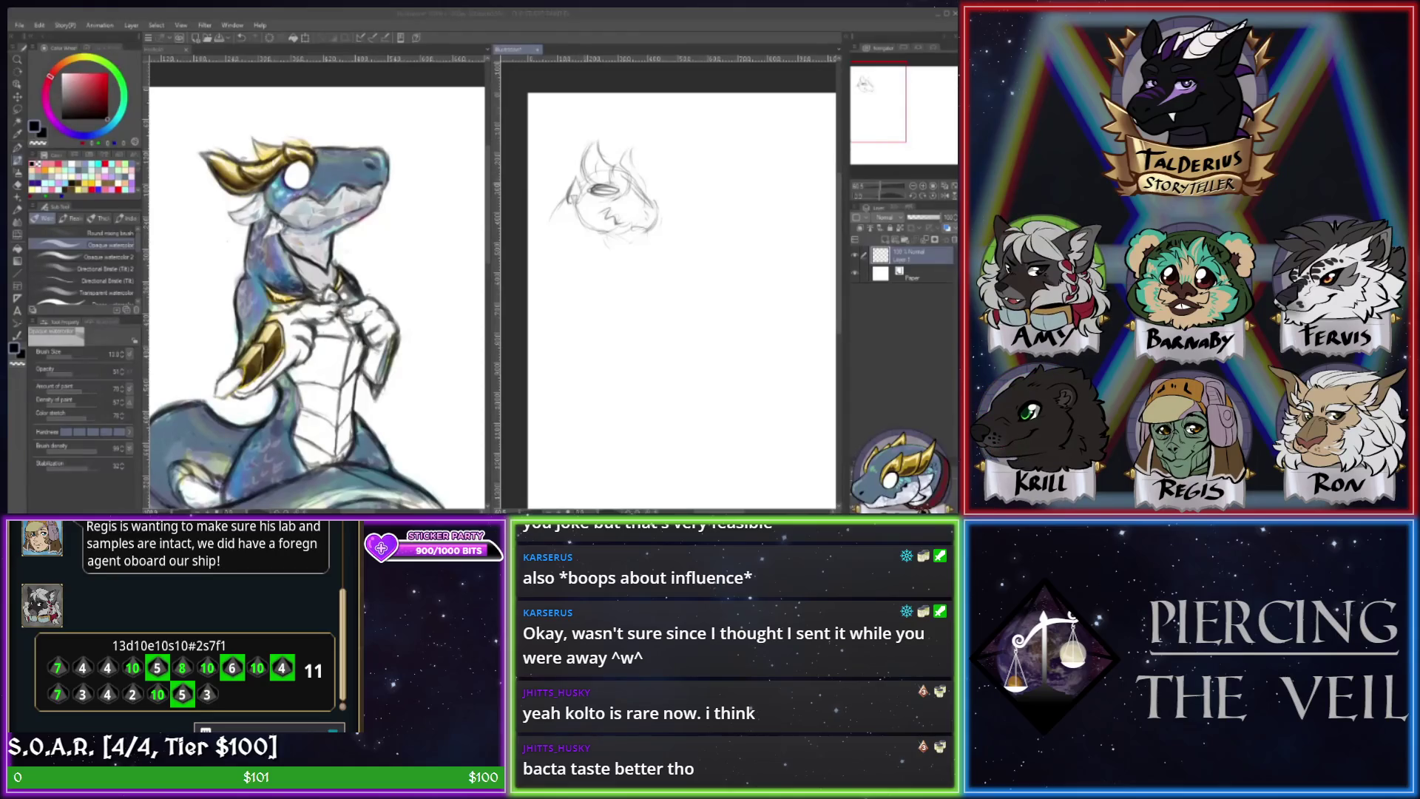
- Add two short darker pencil strokes to the left of the first head's eye
left_click(573, 191)
key("e")
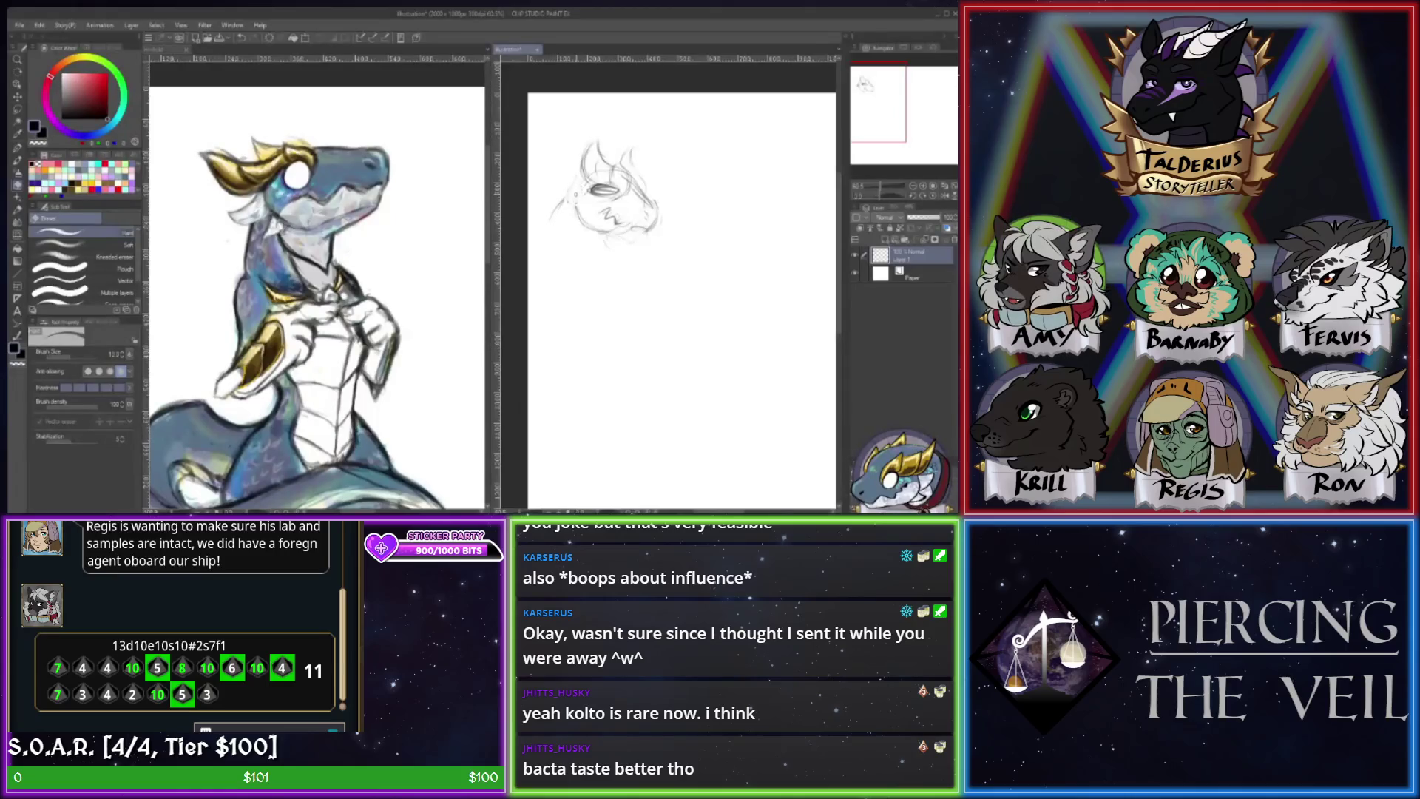
key("b")
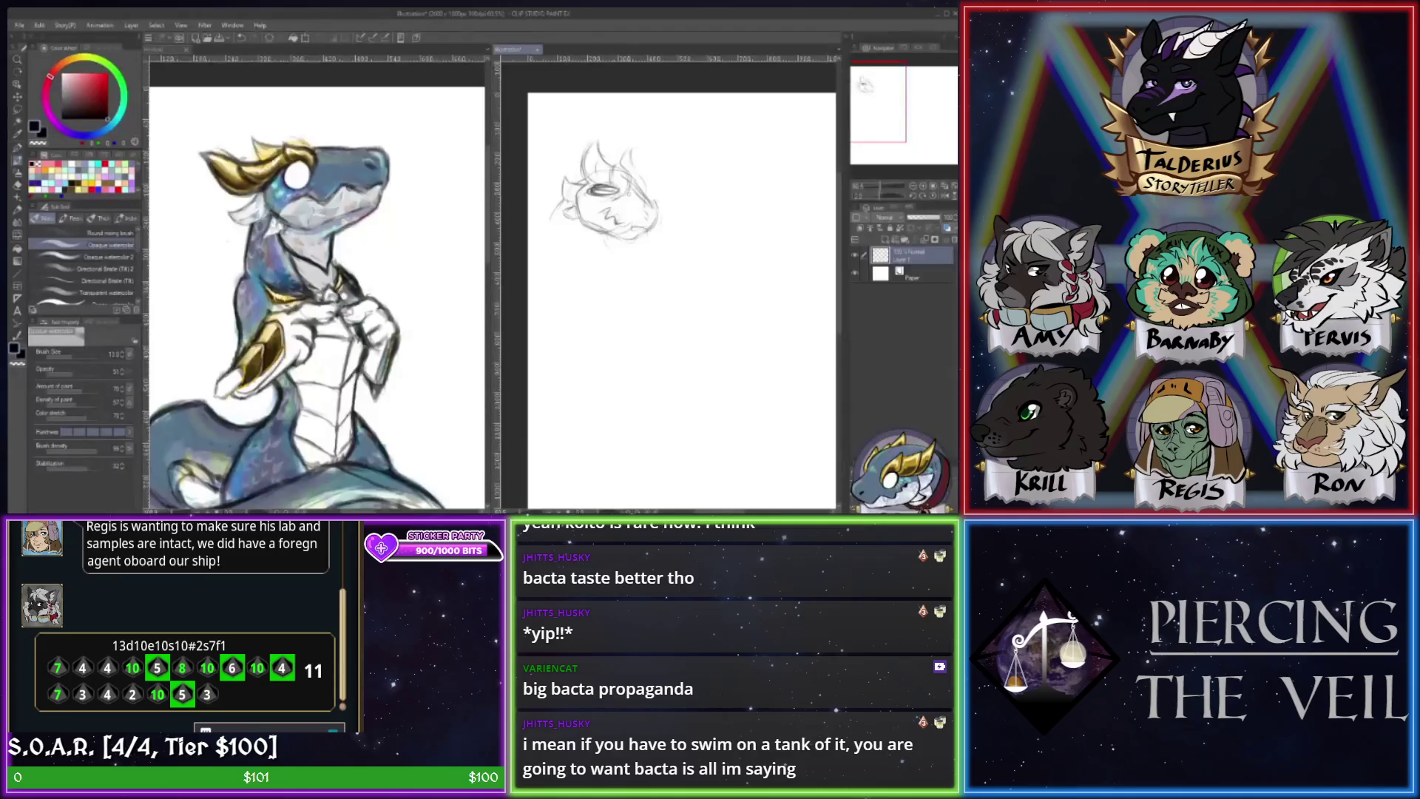
left_click_drag(596, 158, 588, 181)
key("e")
key("b")
left_click_drag(591, 170, 581, 188)
key("e")
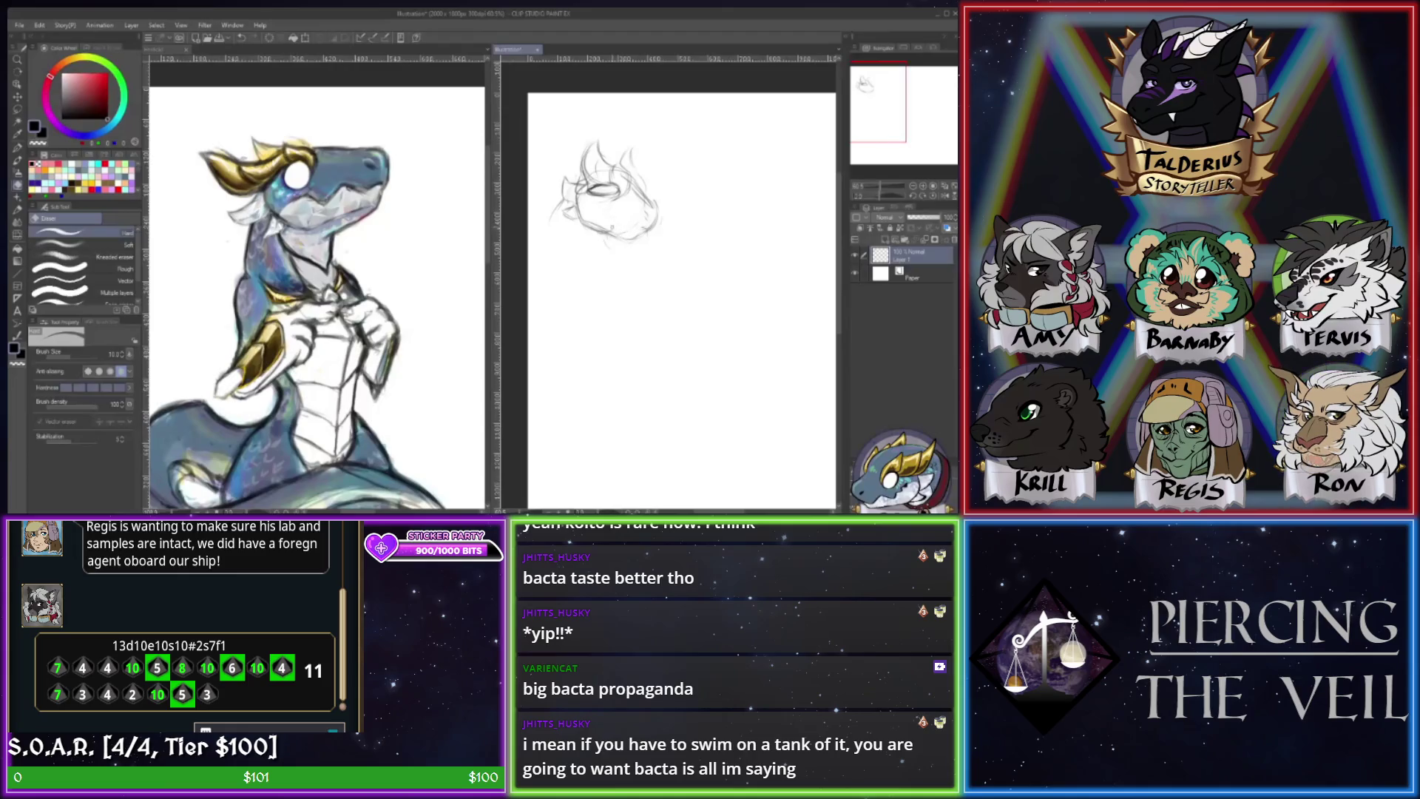
- With the brush, trace the first head's lower jaw and draw a circle below-right for another head
key("b")
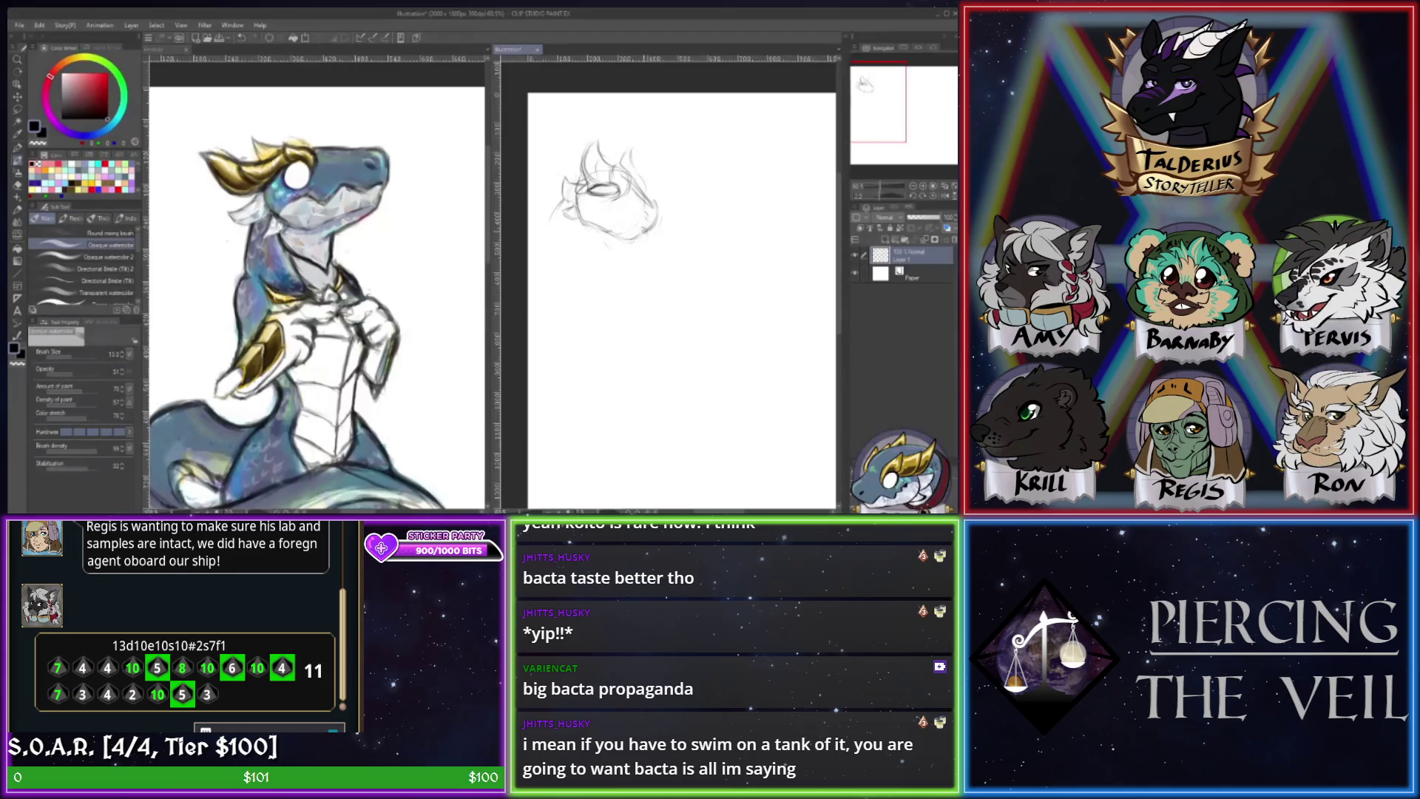
mouse_move(649, 228)
left_mouse_down()
mouse_move(622, 231)
mouse_move(606, 208)
left_mouse_up()
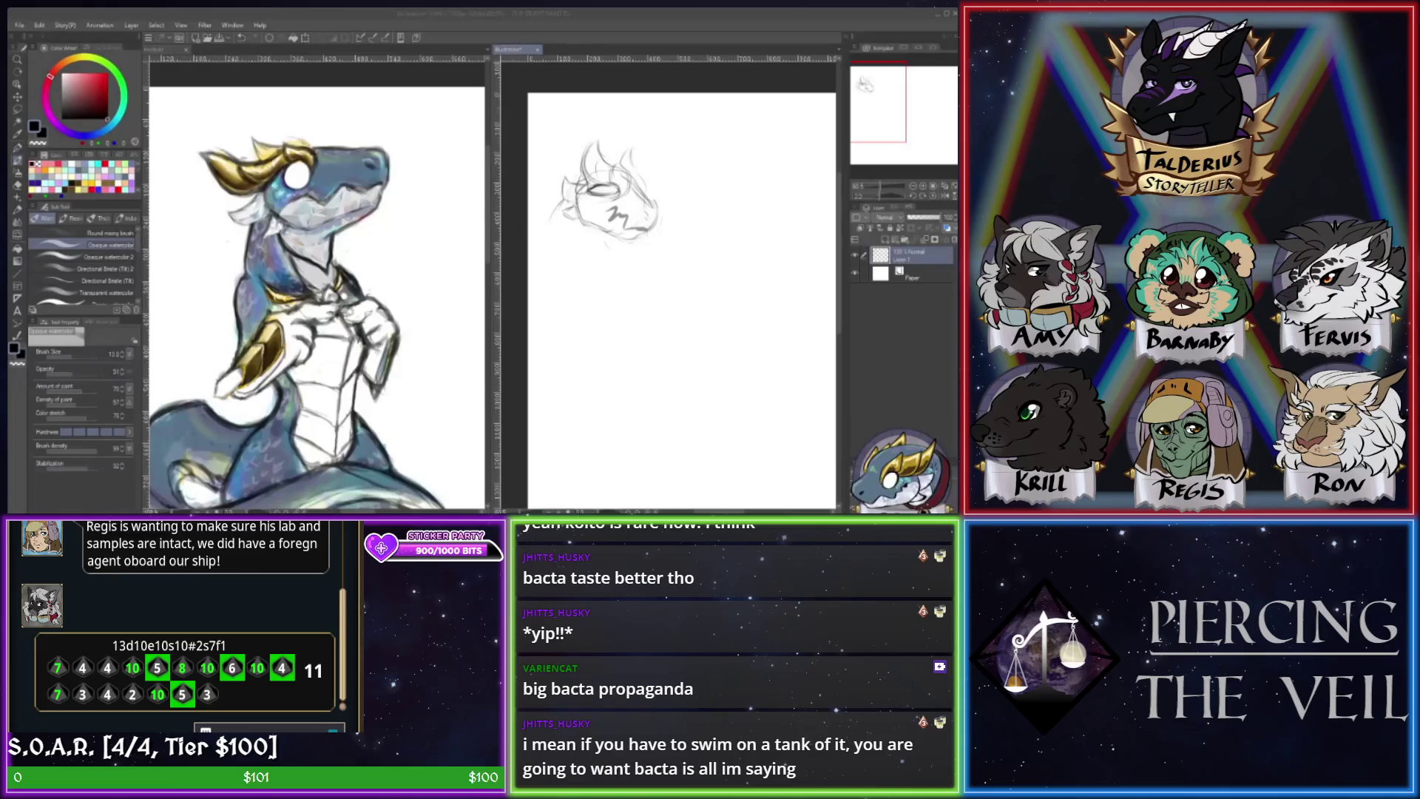
mouse_move(664, 278)
left_mouse_down()
mouse_move(657, 320)
mouse_move(690, 278)
mouse_move(689, 320)
mouse_move(660, 280)
mouse_move(653, 314)
left_mouse_up()
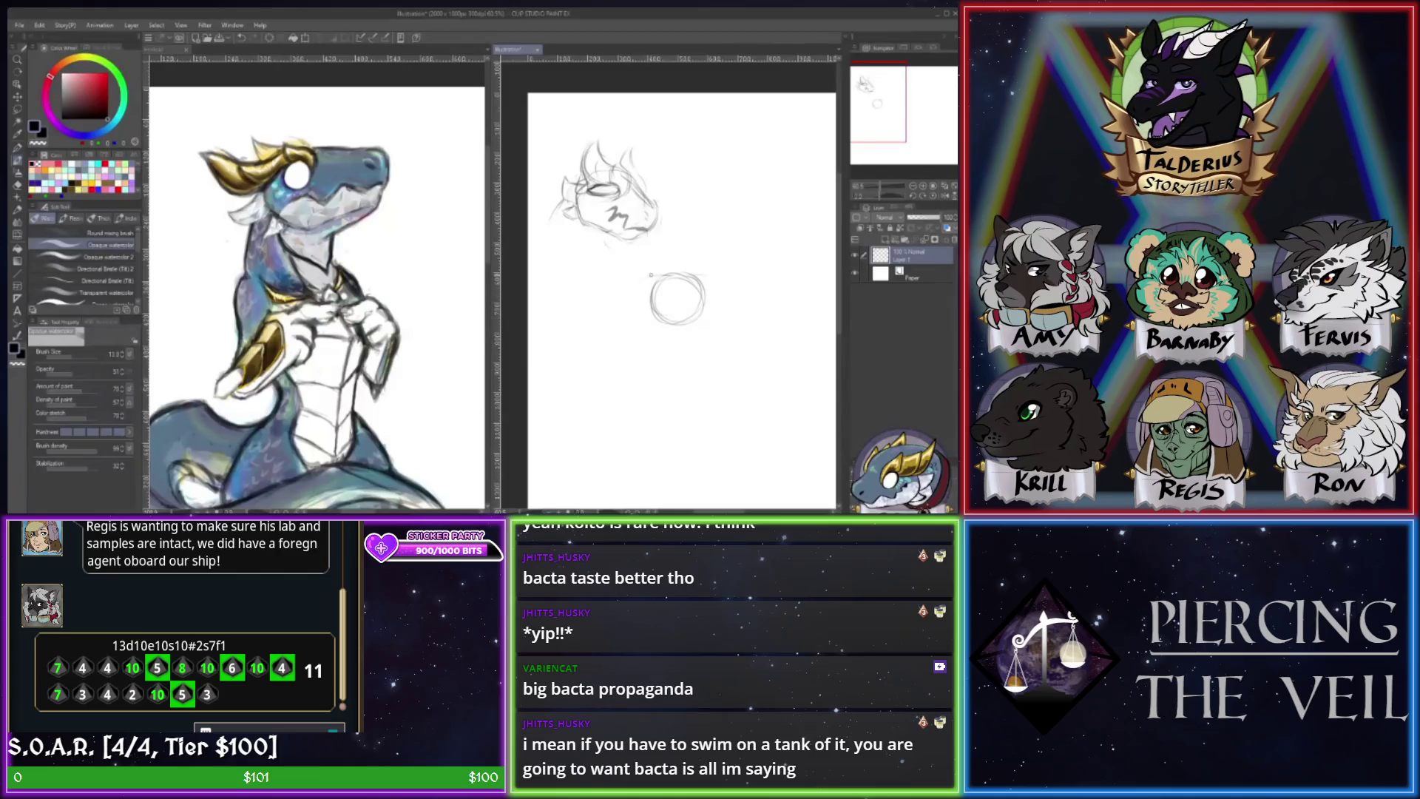
- Rough in the new head's top-left, mouth along the bottom, upper-right stroke and a darkened eye
mouse_move(658, 274)
left_mouse_down()
mouse_move(641, 280)
mouse_move(649, 295)
mouse_move(690, 303)
left_mouse_up()
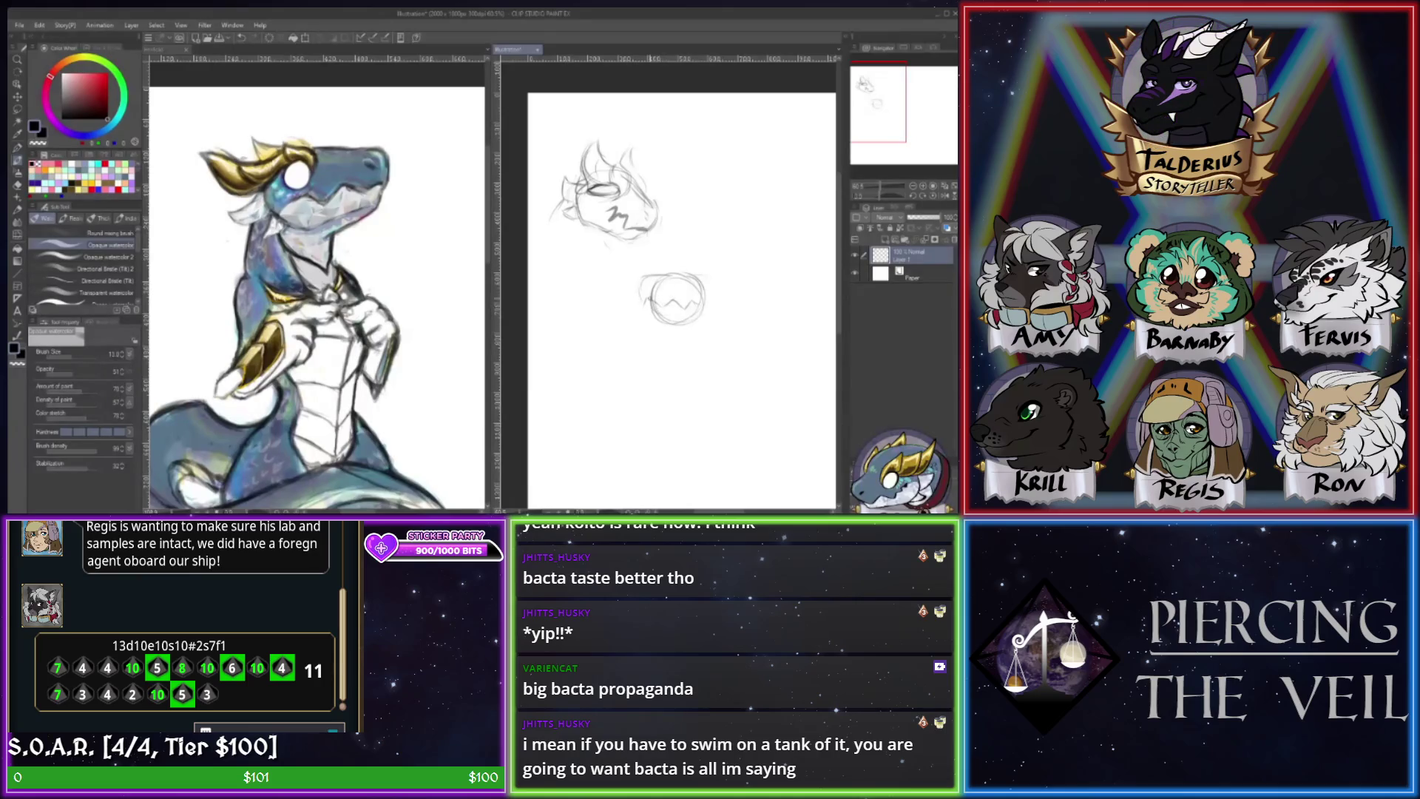
left_click_drag(649, 322, 682, 318)
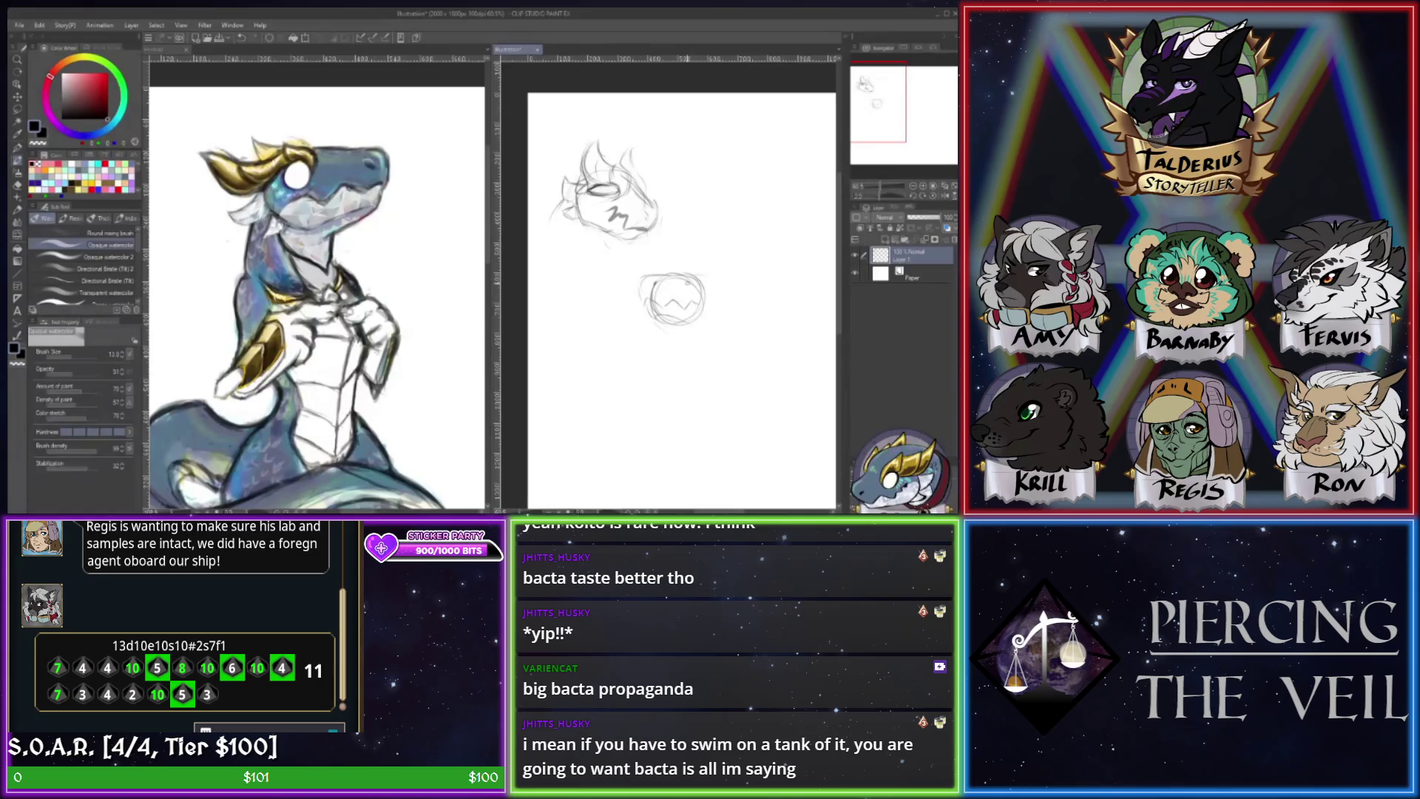
left_click_drag(687, 281, 698, 290)
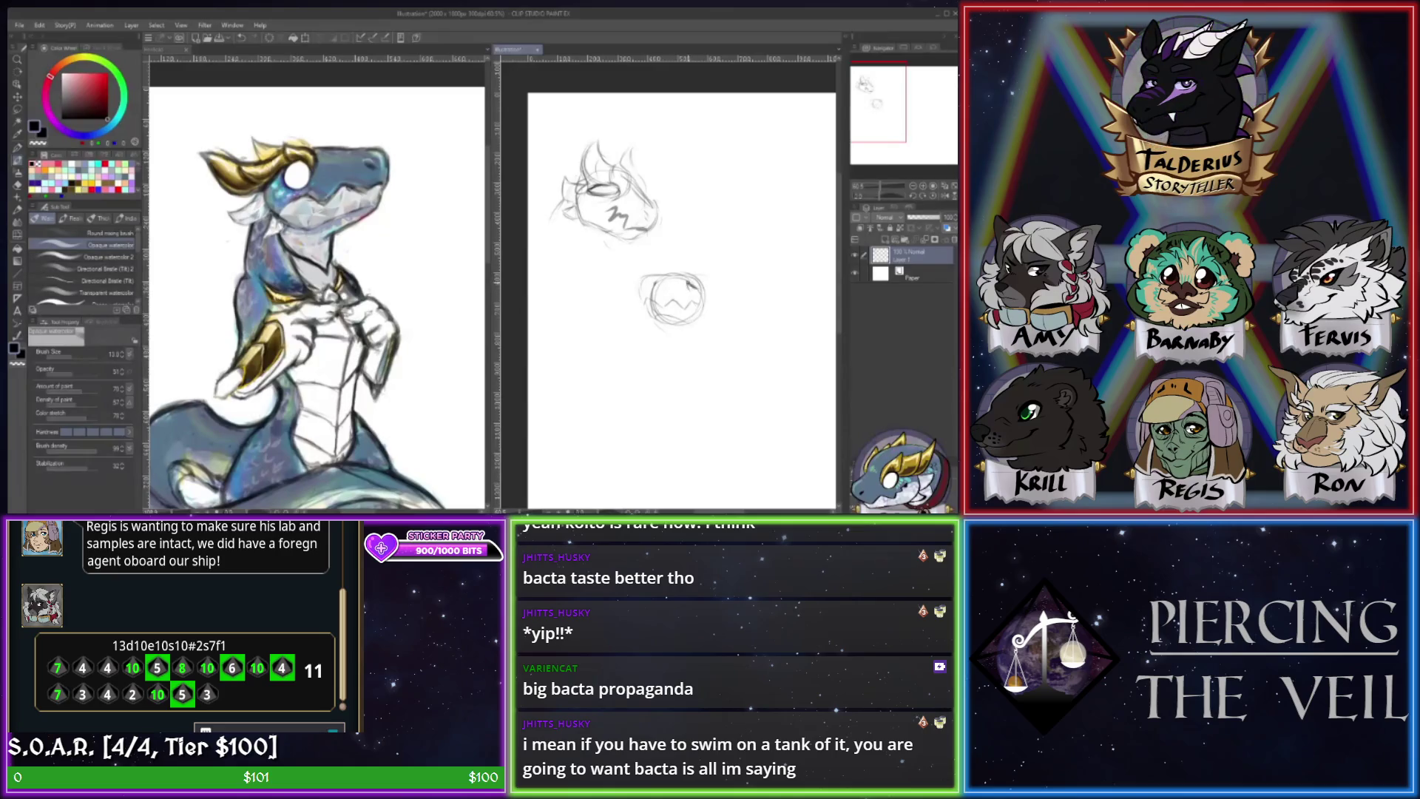
mouse_move(689, 288)
left_mouse_down()
mouse_move(703, 296)
mouse_move(677, 259)
mouse_move(680, 273)
left_mouse_up()
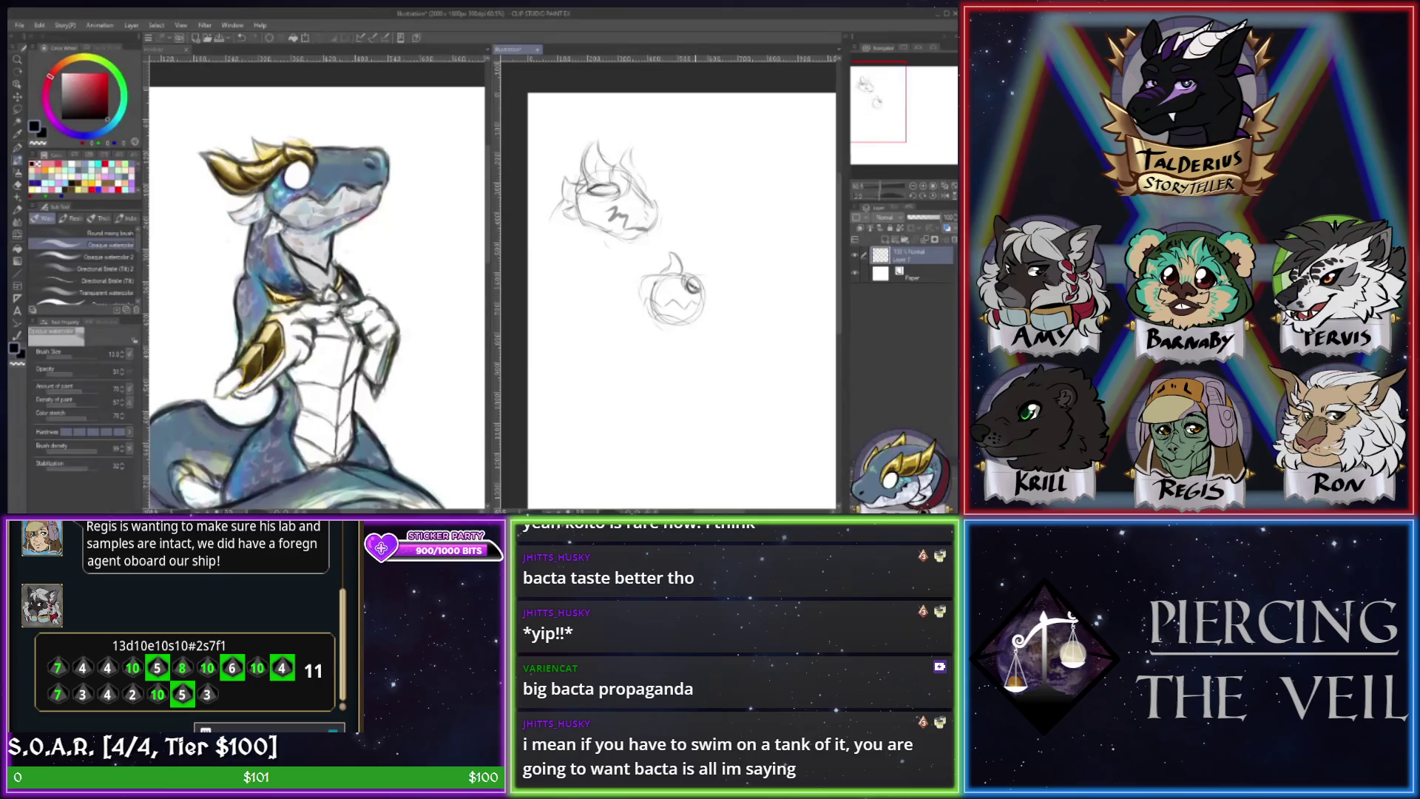
- Add dark marks at the second head's eye, then partly erase the stray marks
key("e")
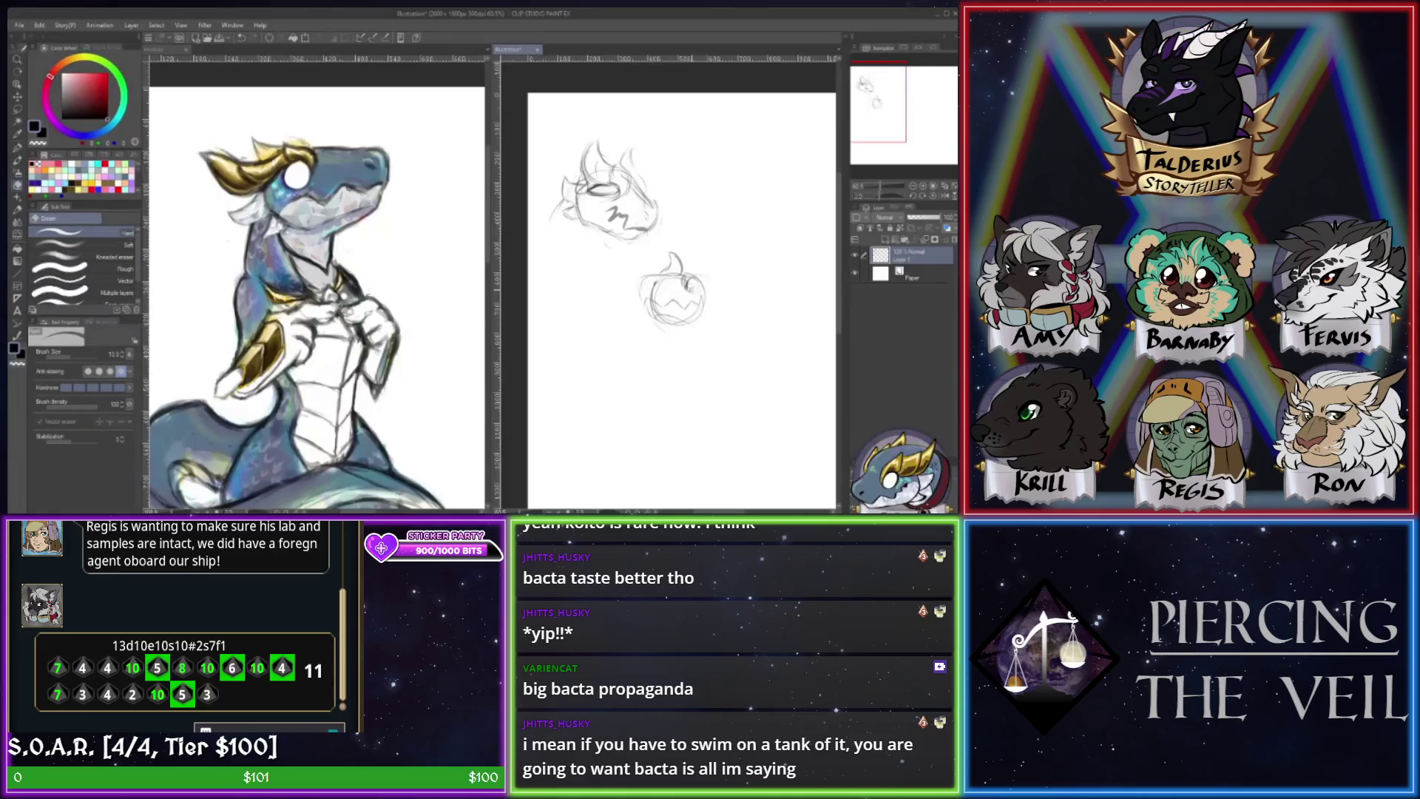
key("b")
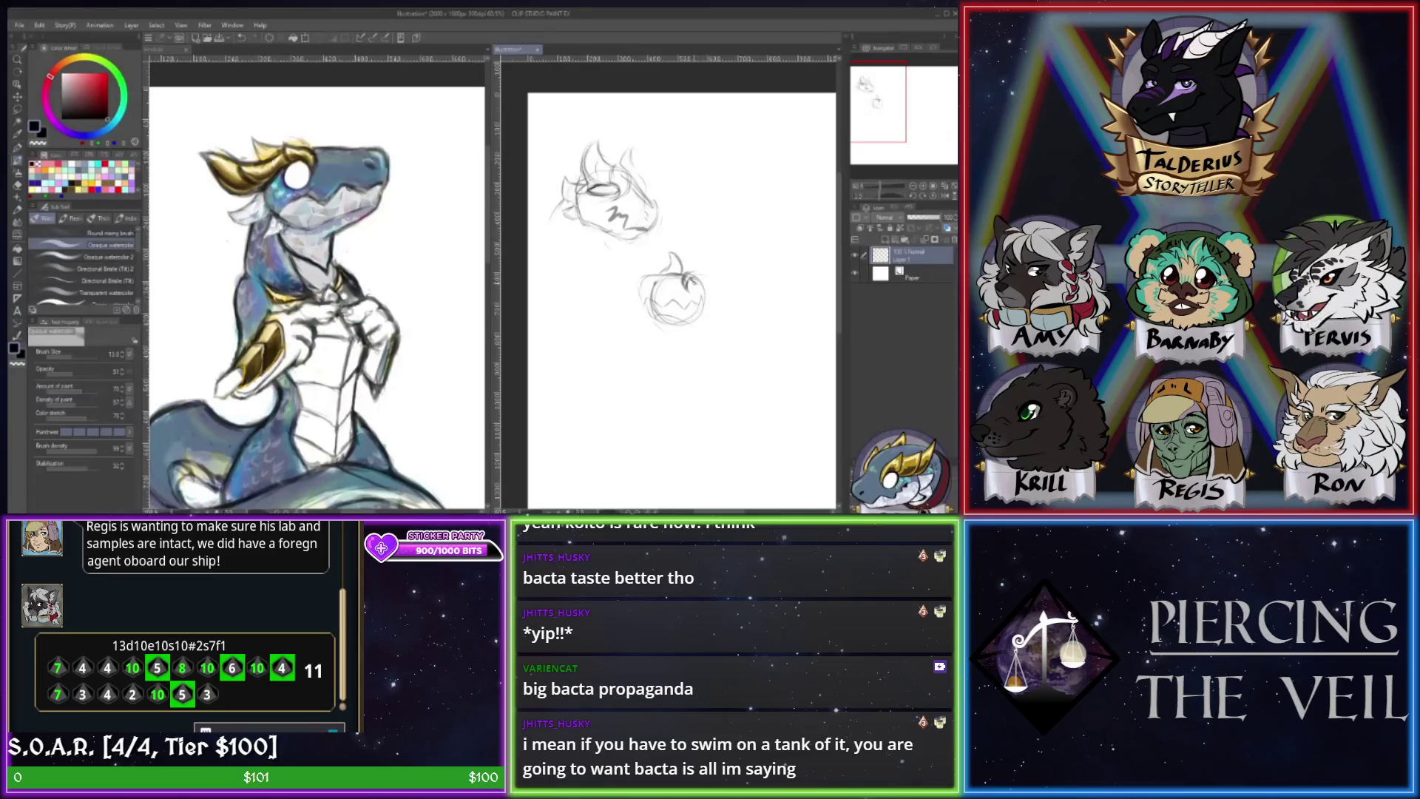
left_click_drag(689, 285, 695, 289)
key("e")
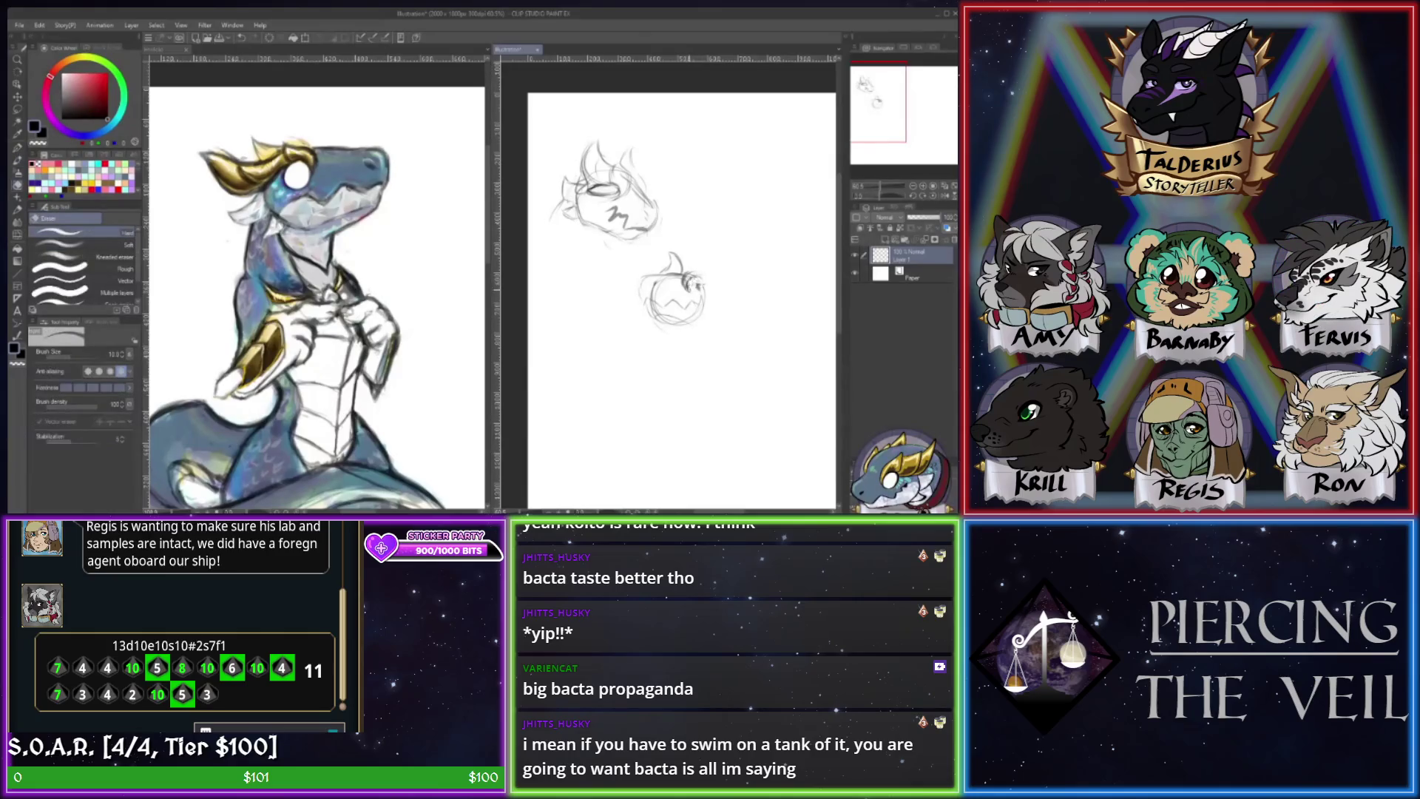
left_click_drag(692, 285, 701, 286)
- Sketch a curved horn atop the second head, a stroke by the eye, and its right-side contour
key("b")
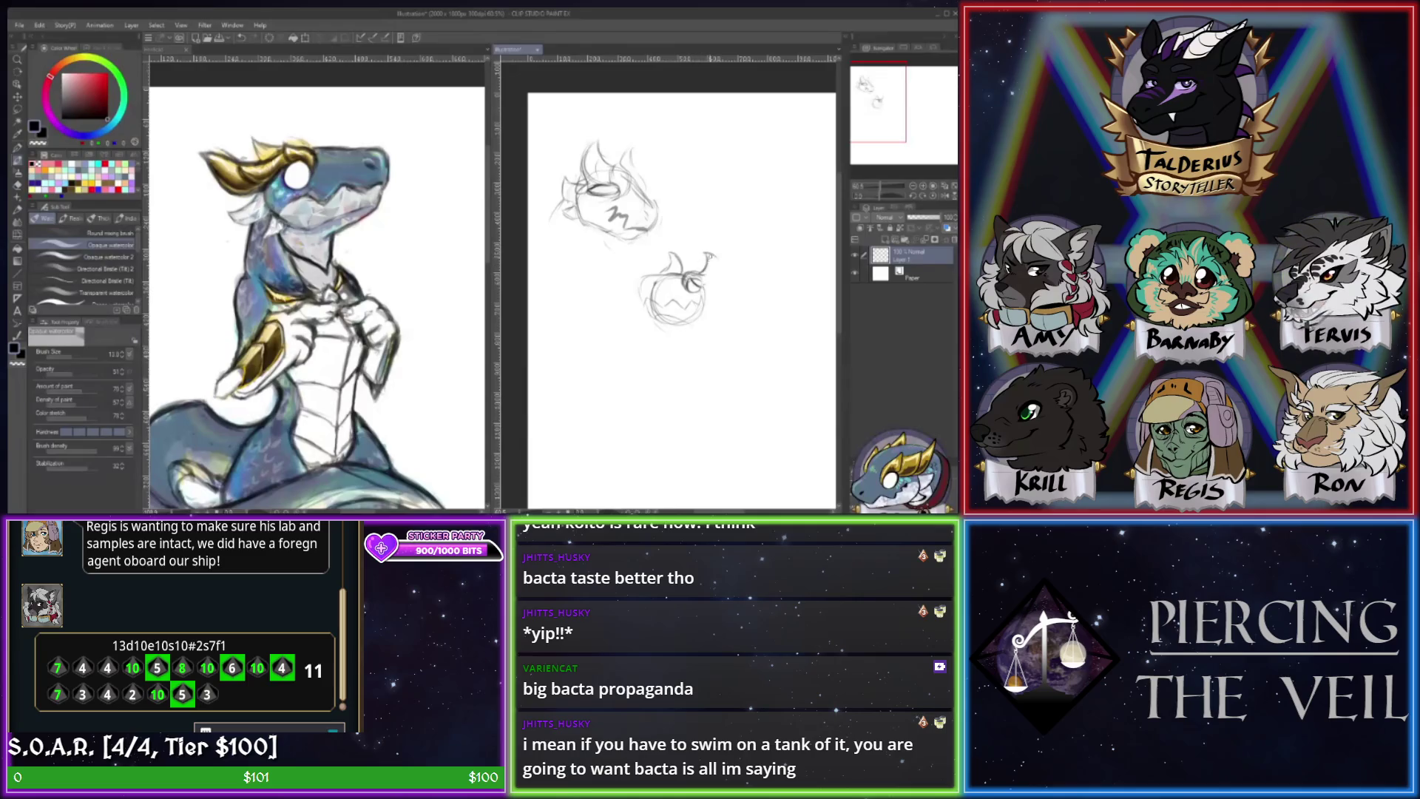
left_click_drag(707, 256, 708, 279)
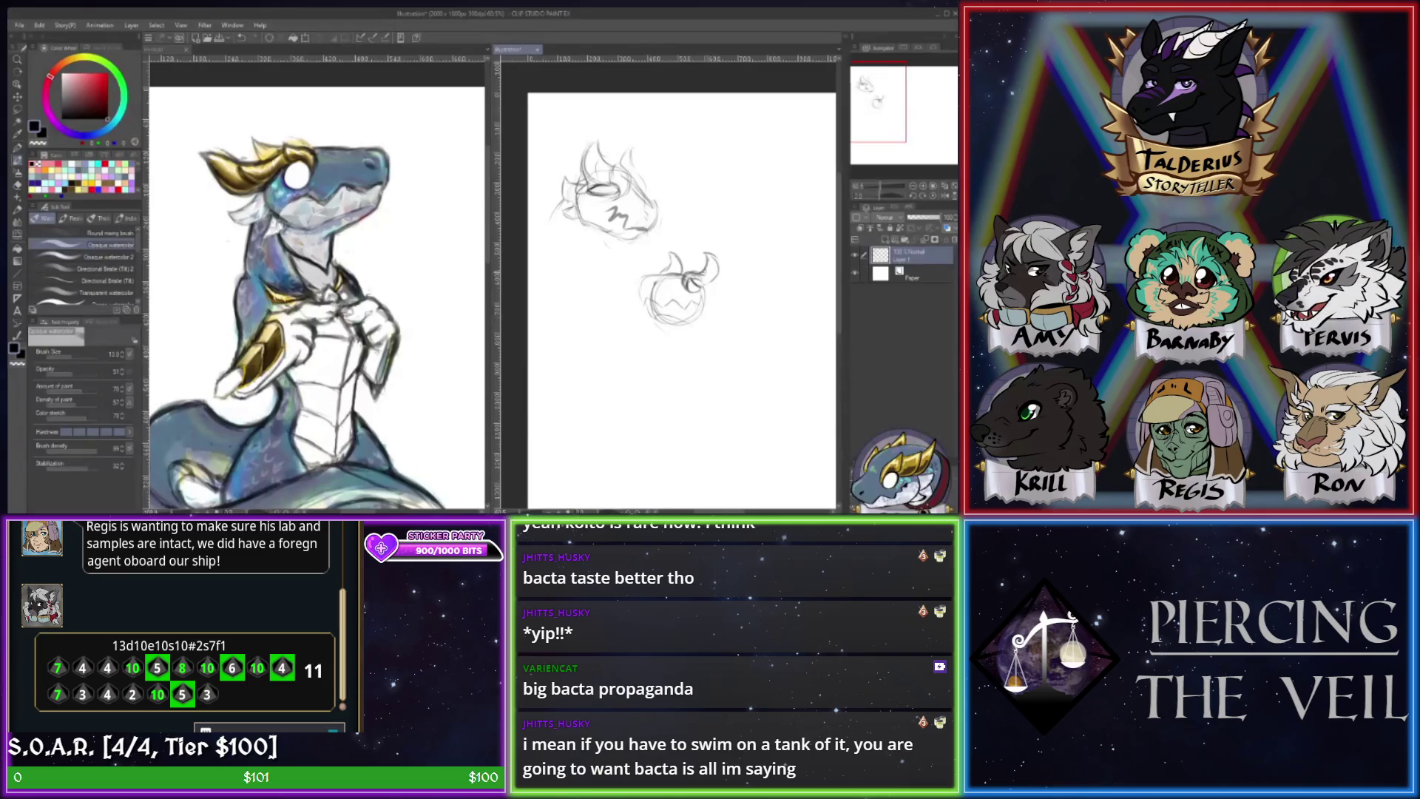
left_click_drag(698, 278, 709, 287)
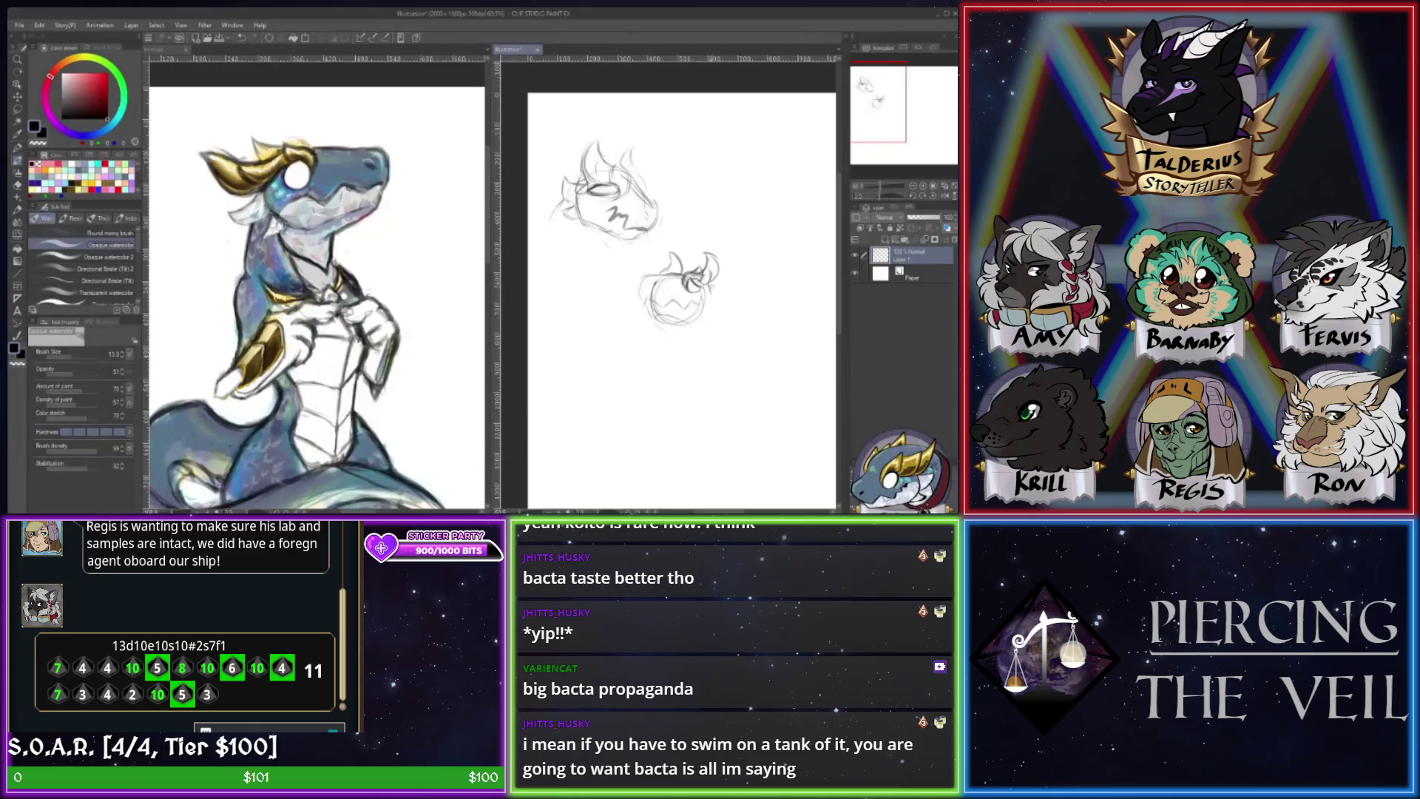
mouse_move(697, 322)
left_mouse_down()
mouse_move(713, 257)
mouse_move(719, 311)
mouse_move(701, 326)
left_mouse_up()
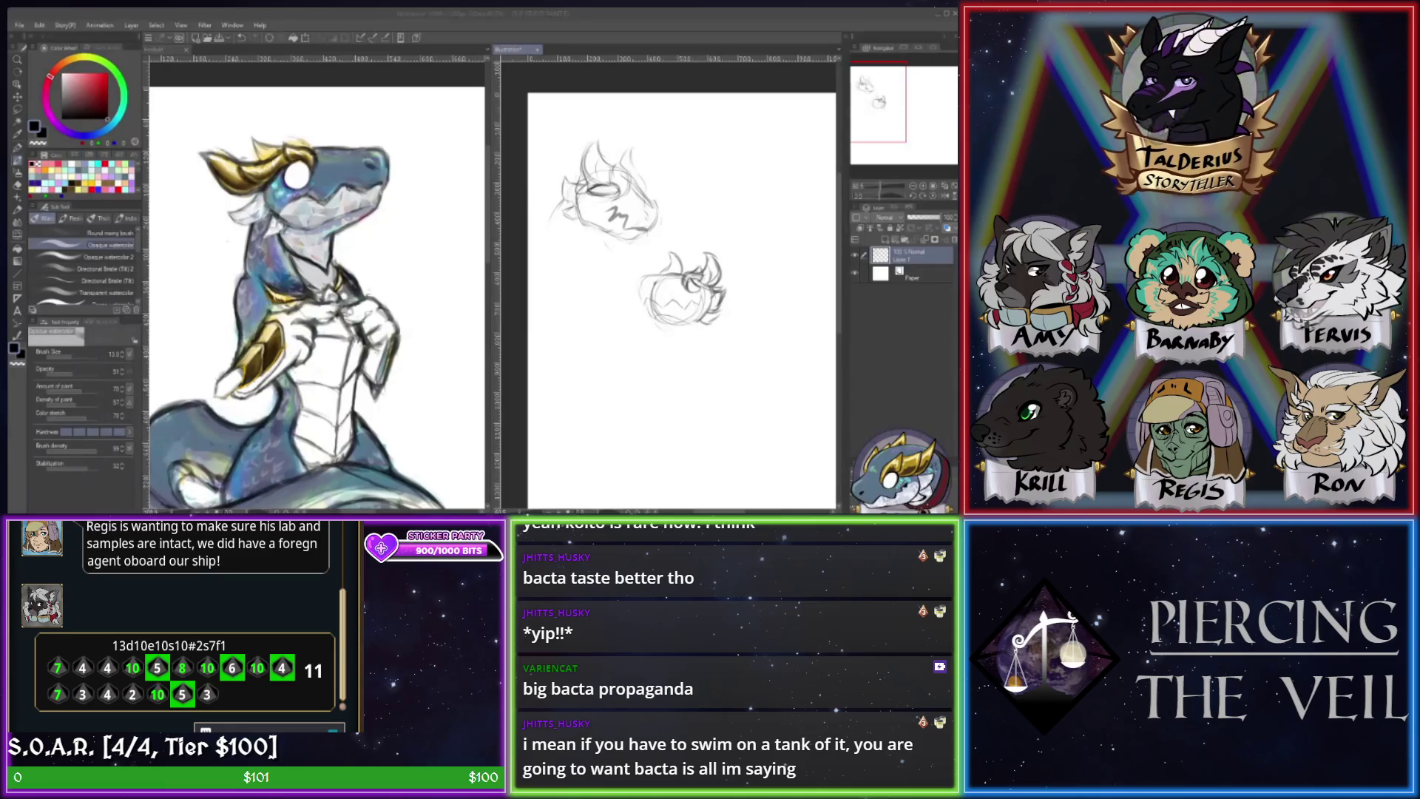
key("alt+Tab")
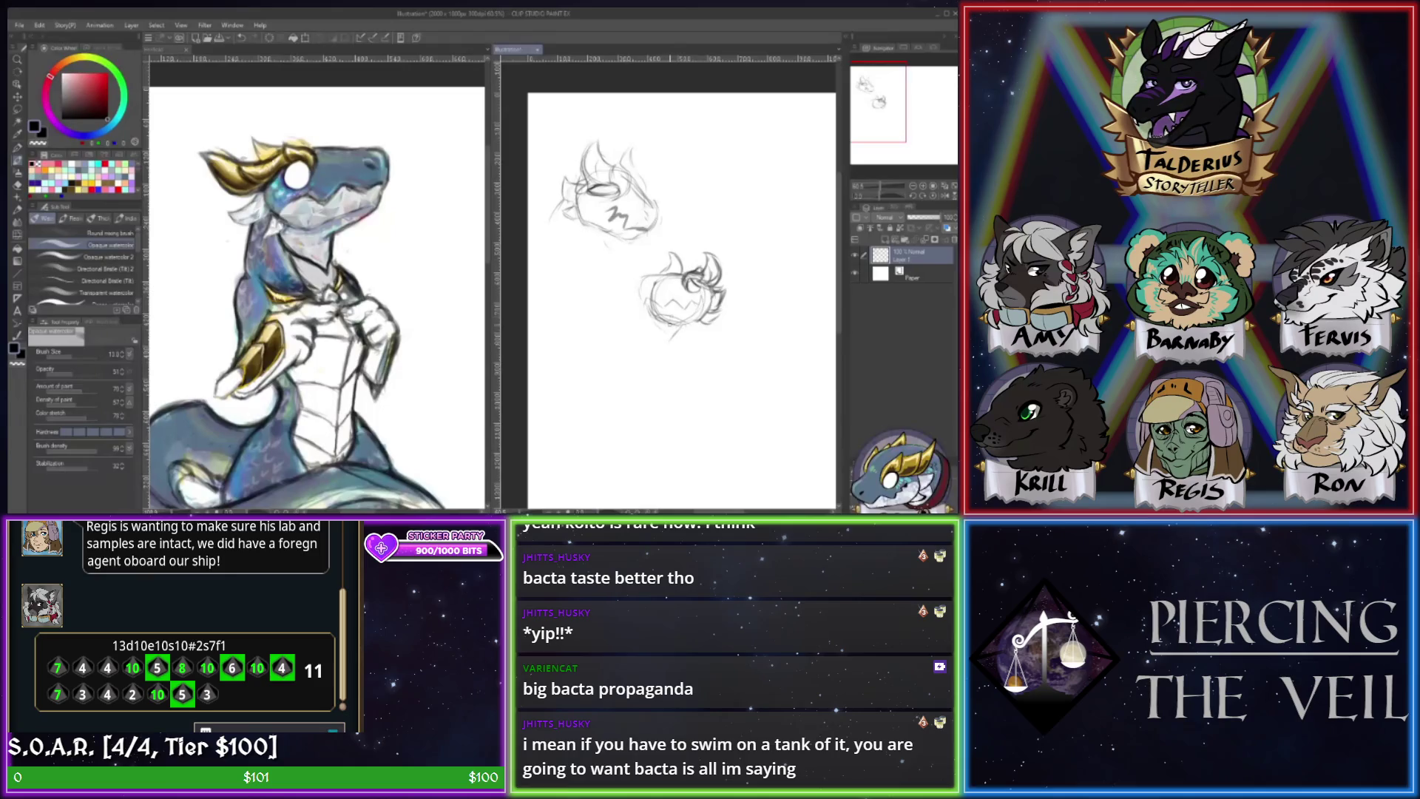
key("e")
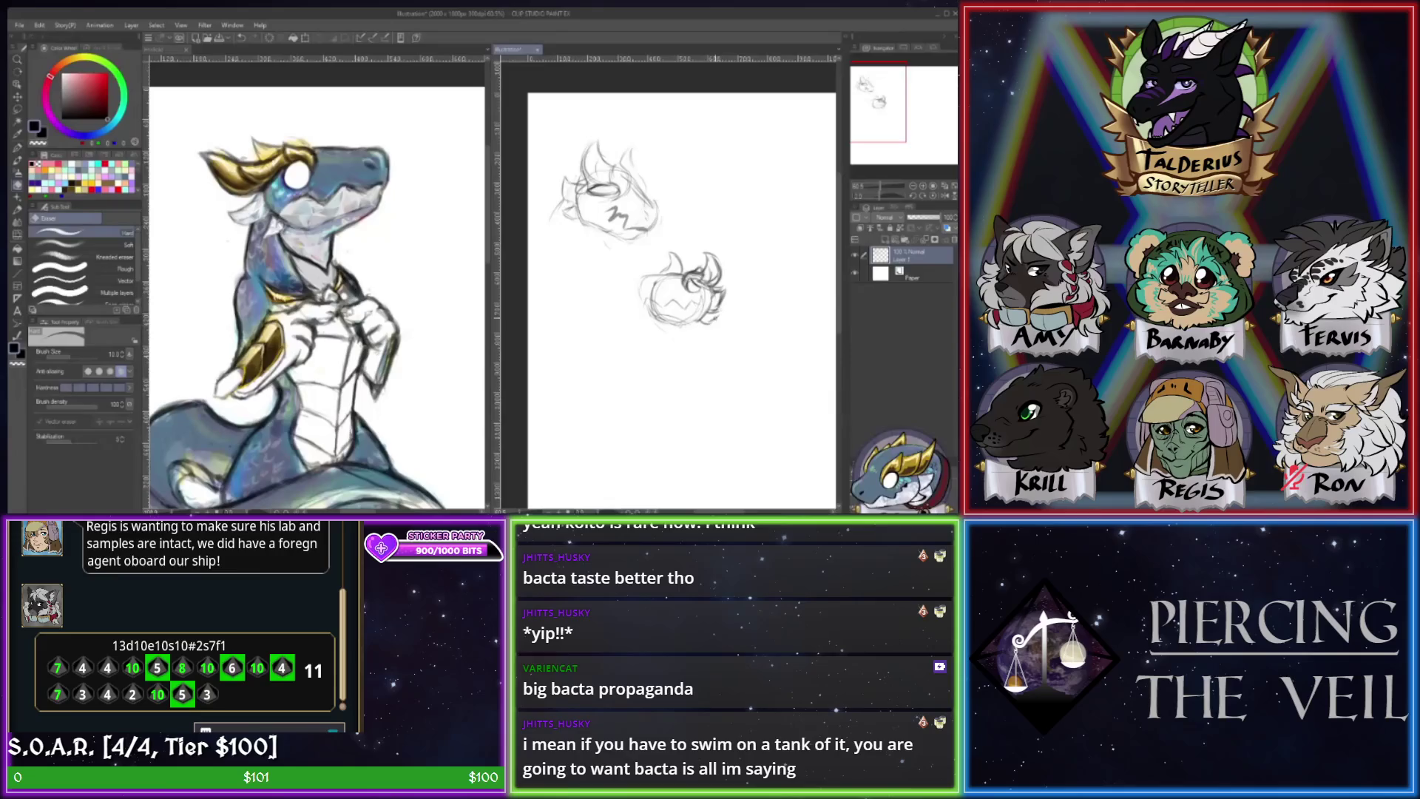
key("b")
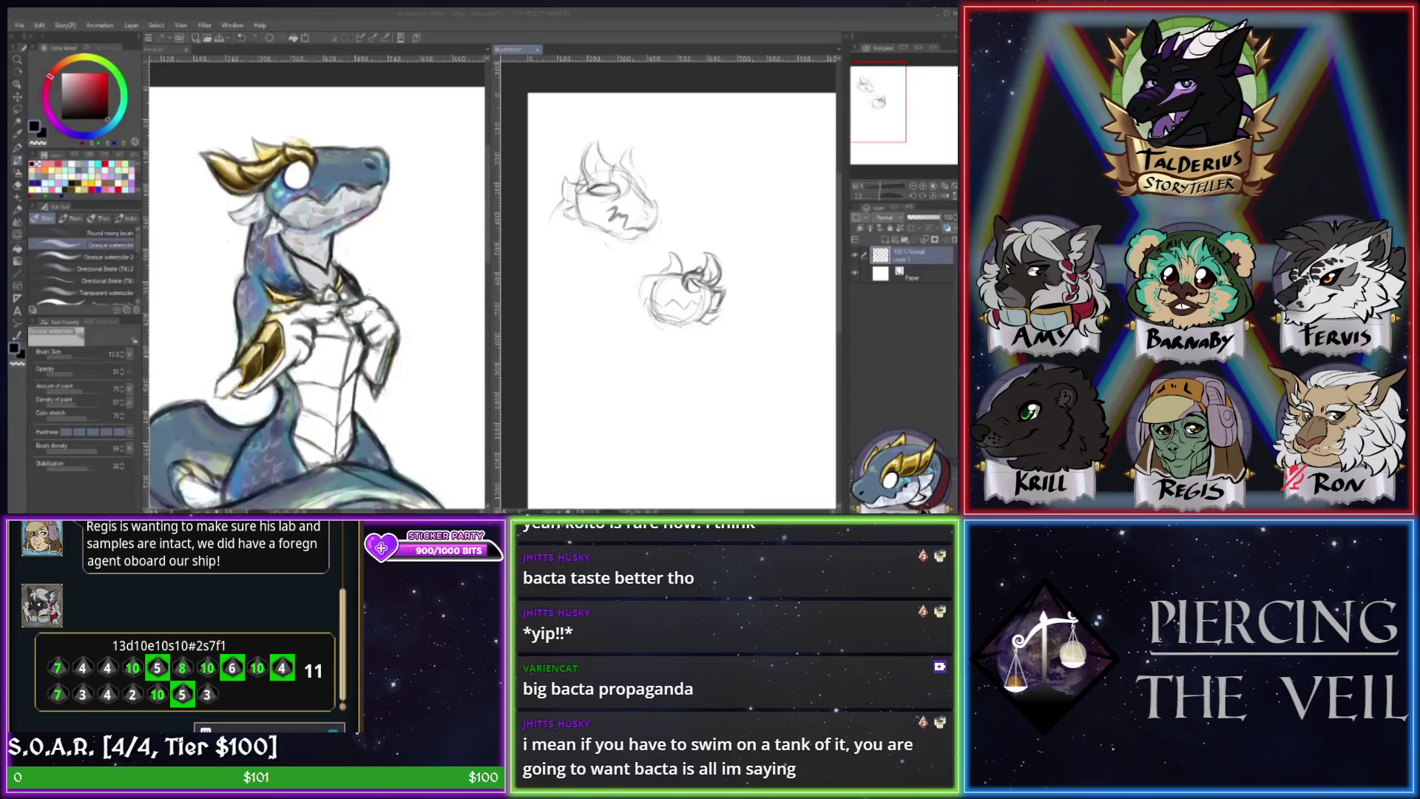
- Draw short downward neck lines from the second head's lower right, extending them further down
left_click_drag(721, 313, 727, 330)
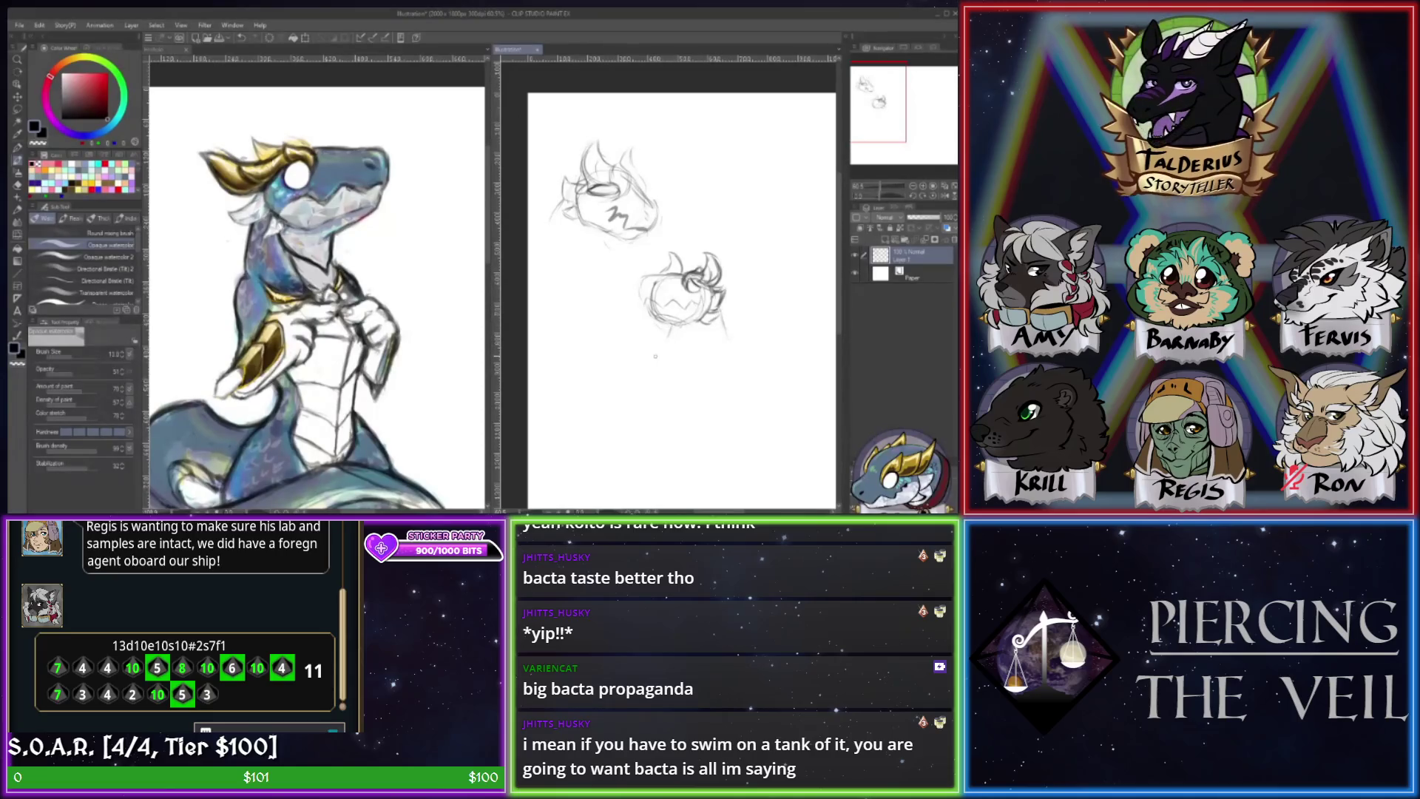
mouse_move(719, 309)
left_mouse_down()
mouse_move(724, 342)
mouse_move(669, 345)
left_mouse_up()
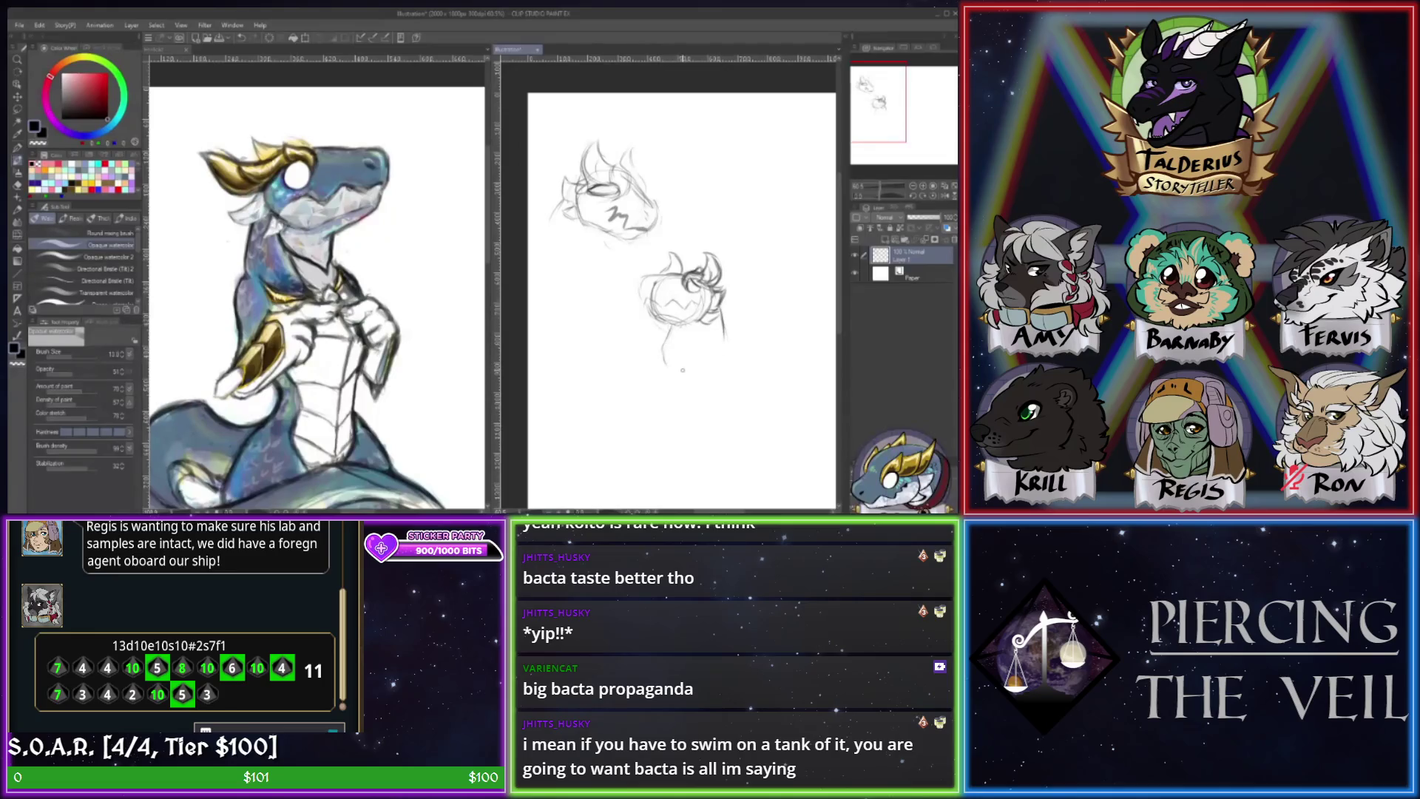
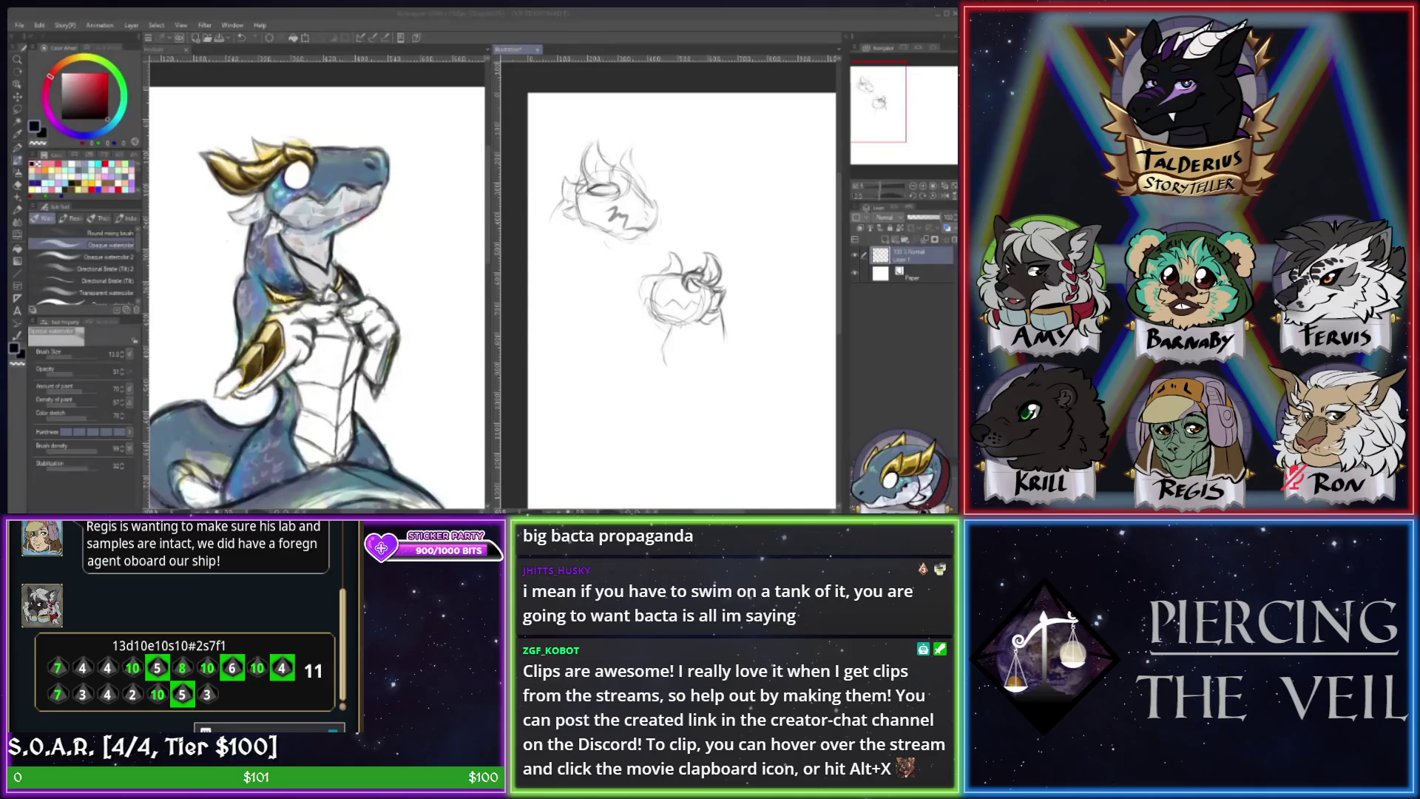
- Darken the lower head's eye, extend its left outline, and rough in a circle below the sketches
key("alt+Tab")
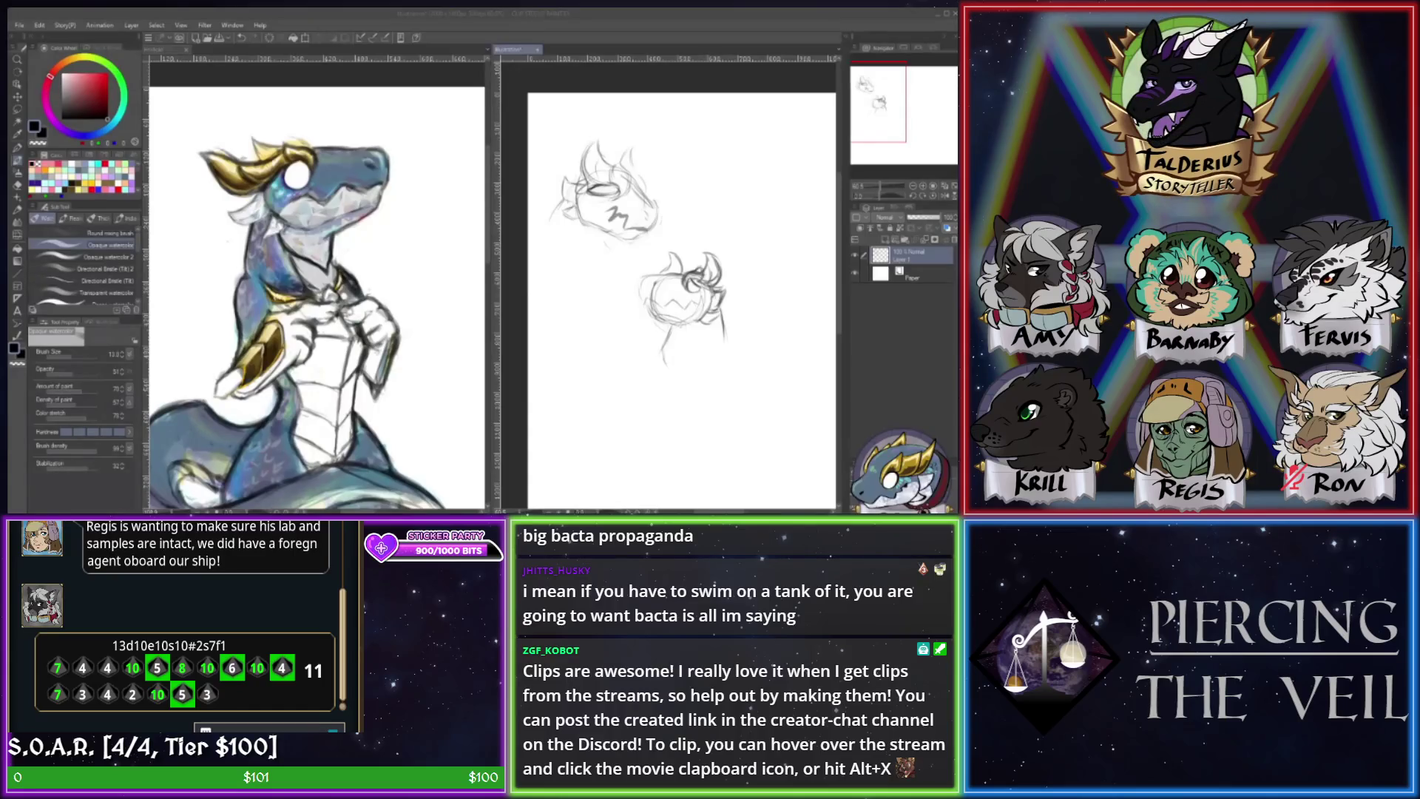
left_click(651, 361)
left_click_drag(690, 276, 702, 290)
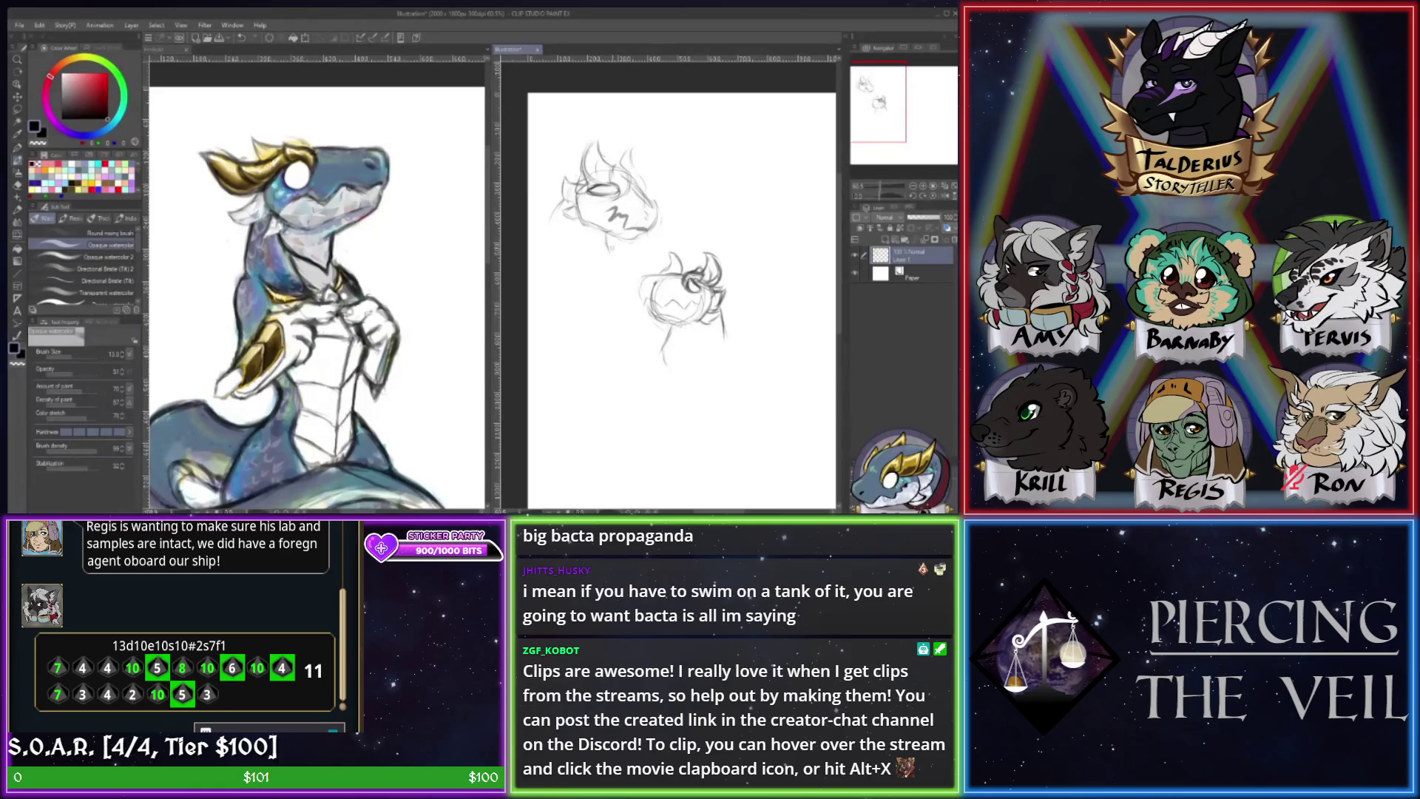
left_click_drag(551, 220, 547, 254)
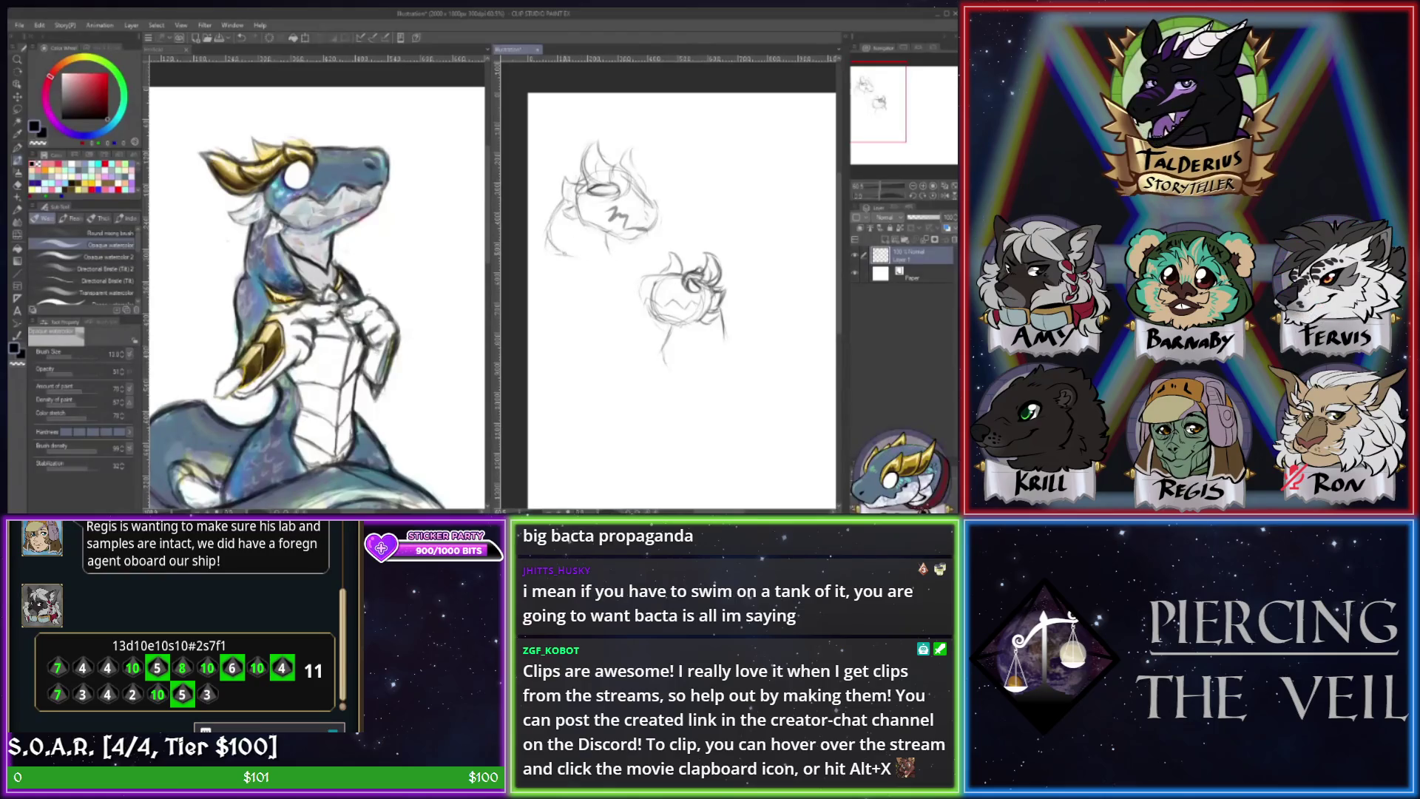
left_click_drag(886, 124, 890, 141)
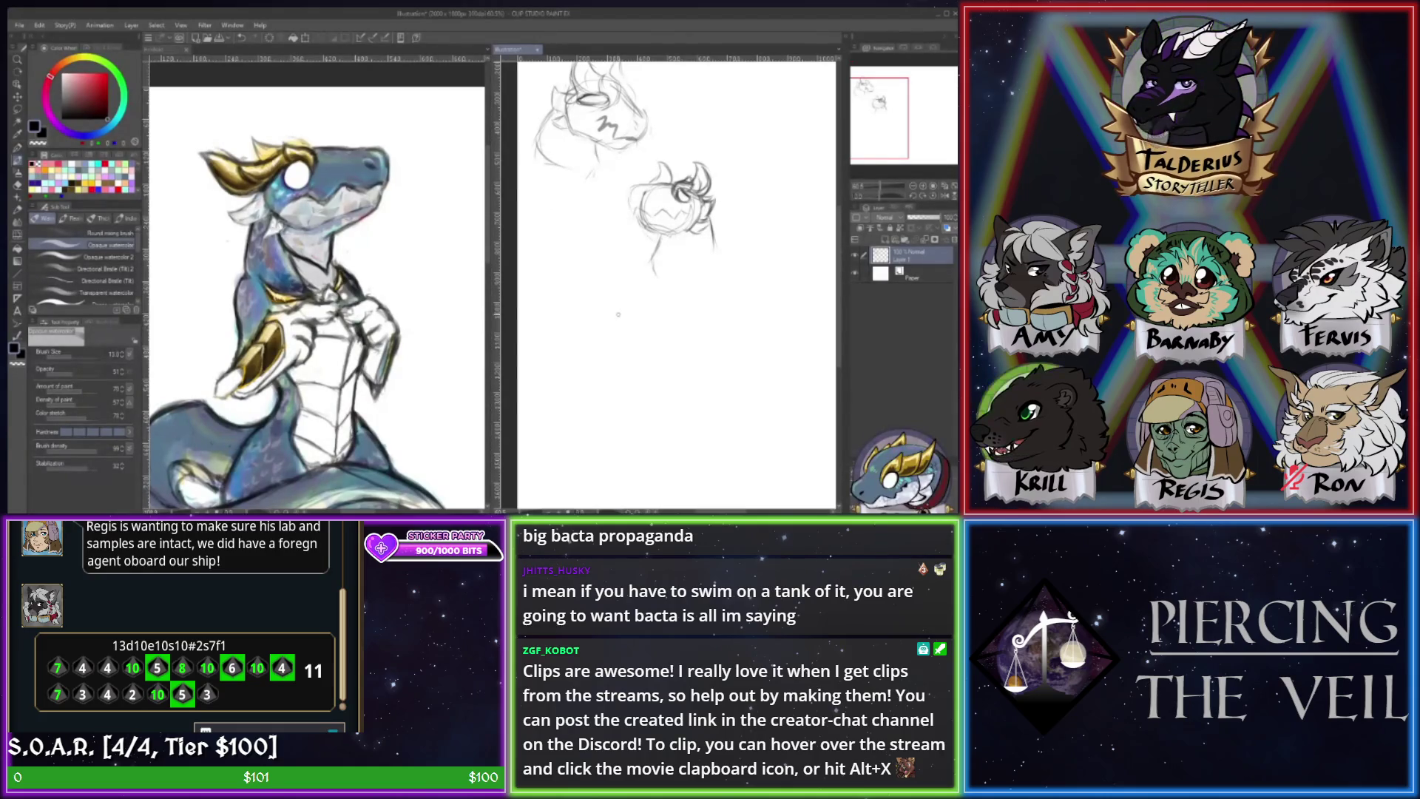
left_click_drag(601, 315, 581, 371)
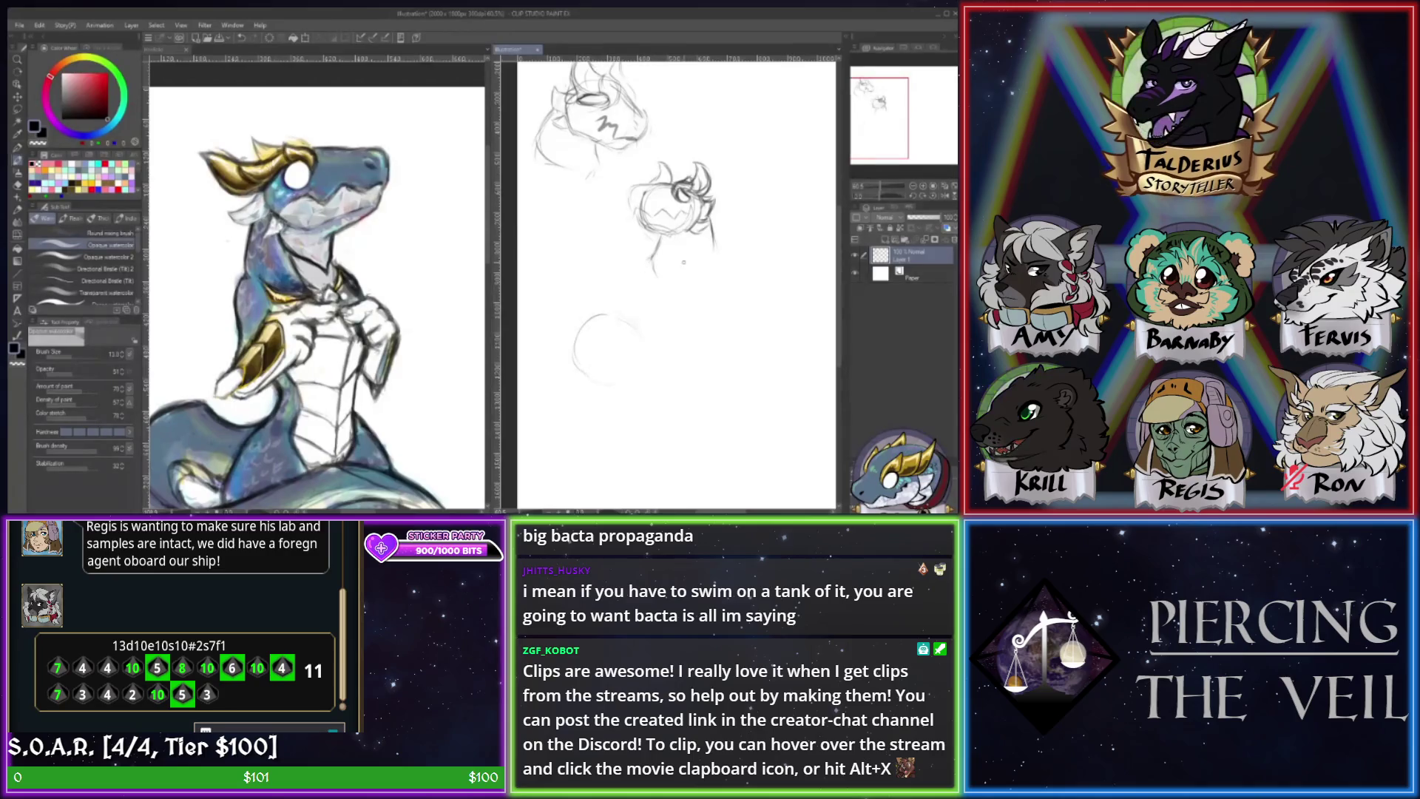
- Add a line to the lower head, redraw the circle's right half closed, and mark its top-right
left_click_drag(710, 252, 727, 283)
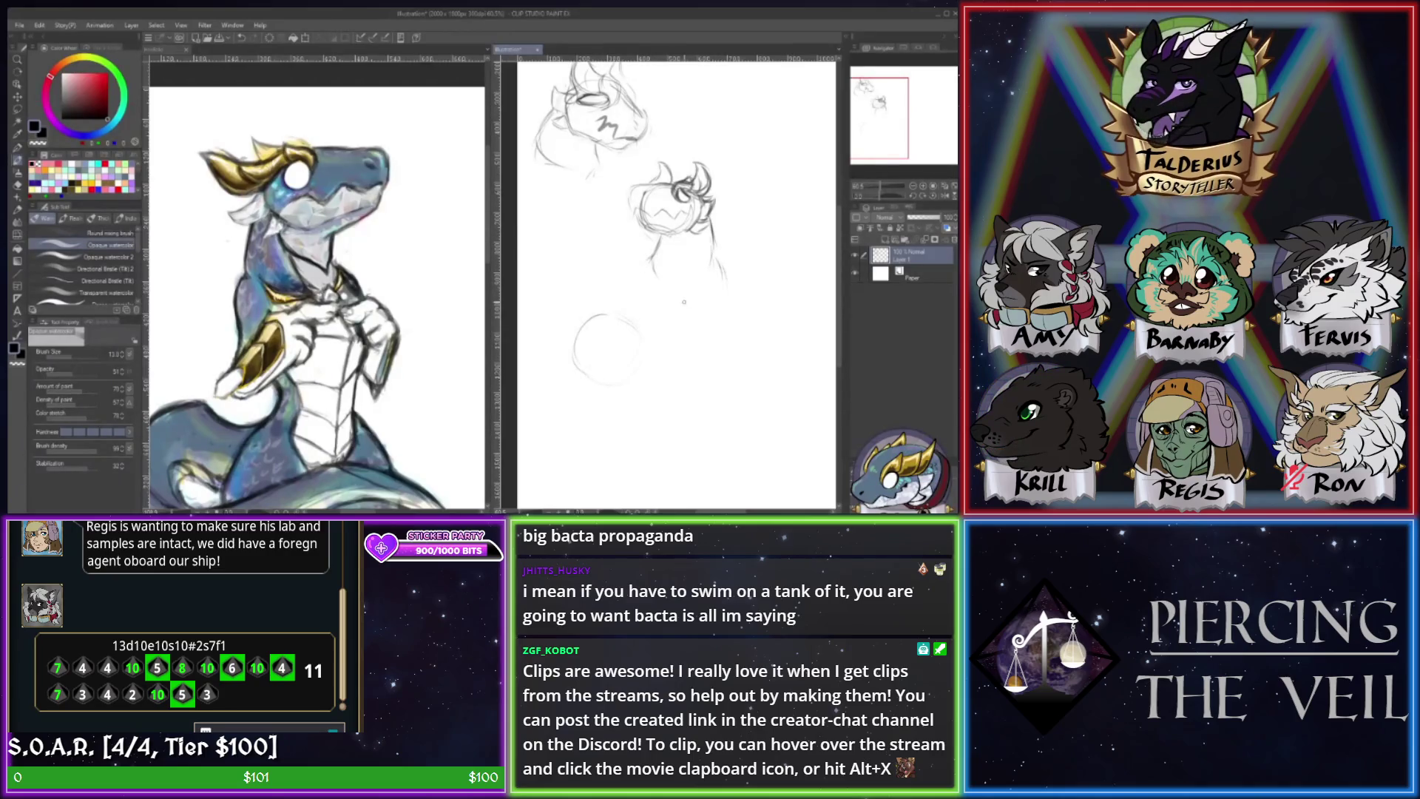
key("ctrl+z")
left_click_drag(608, 316, 592, 381)
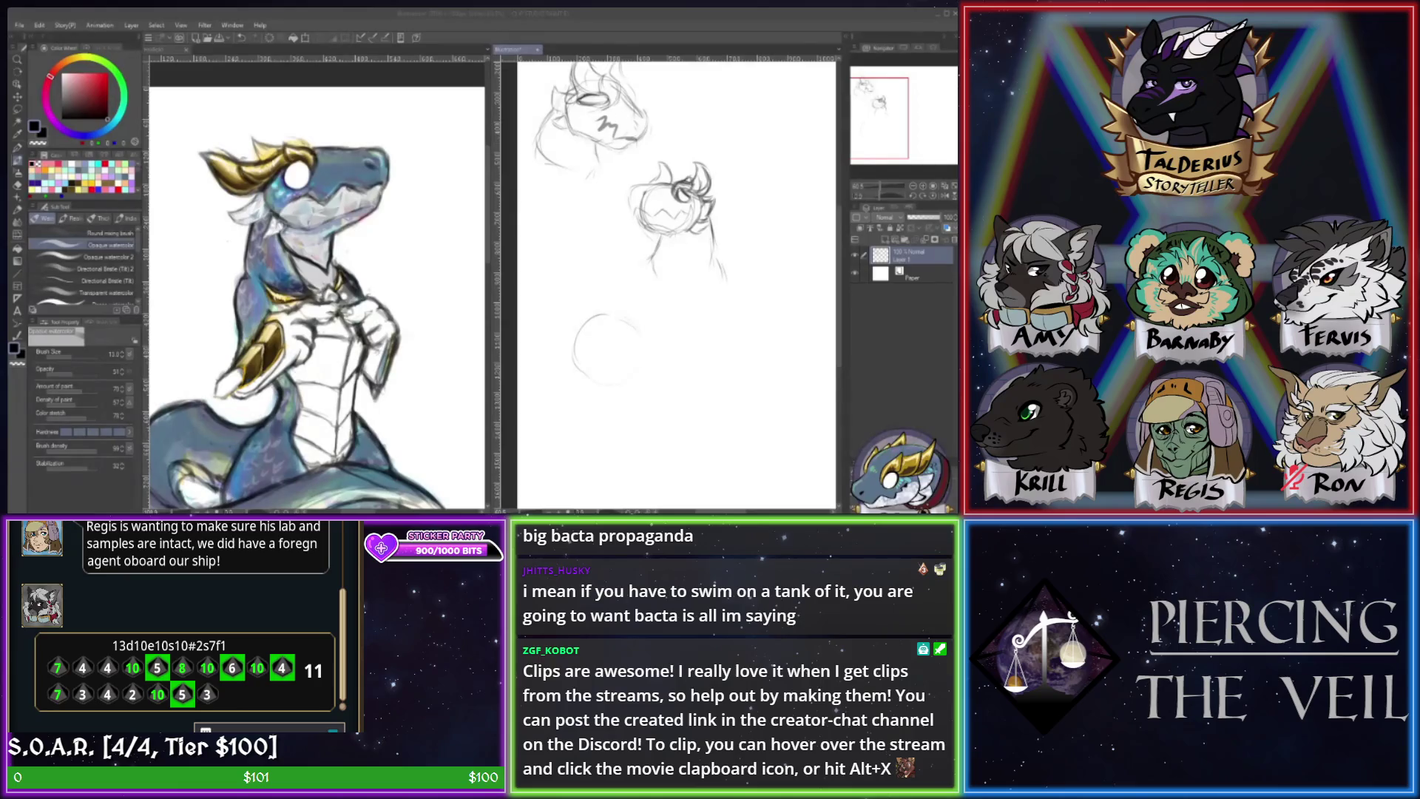
left_click(619, 342)
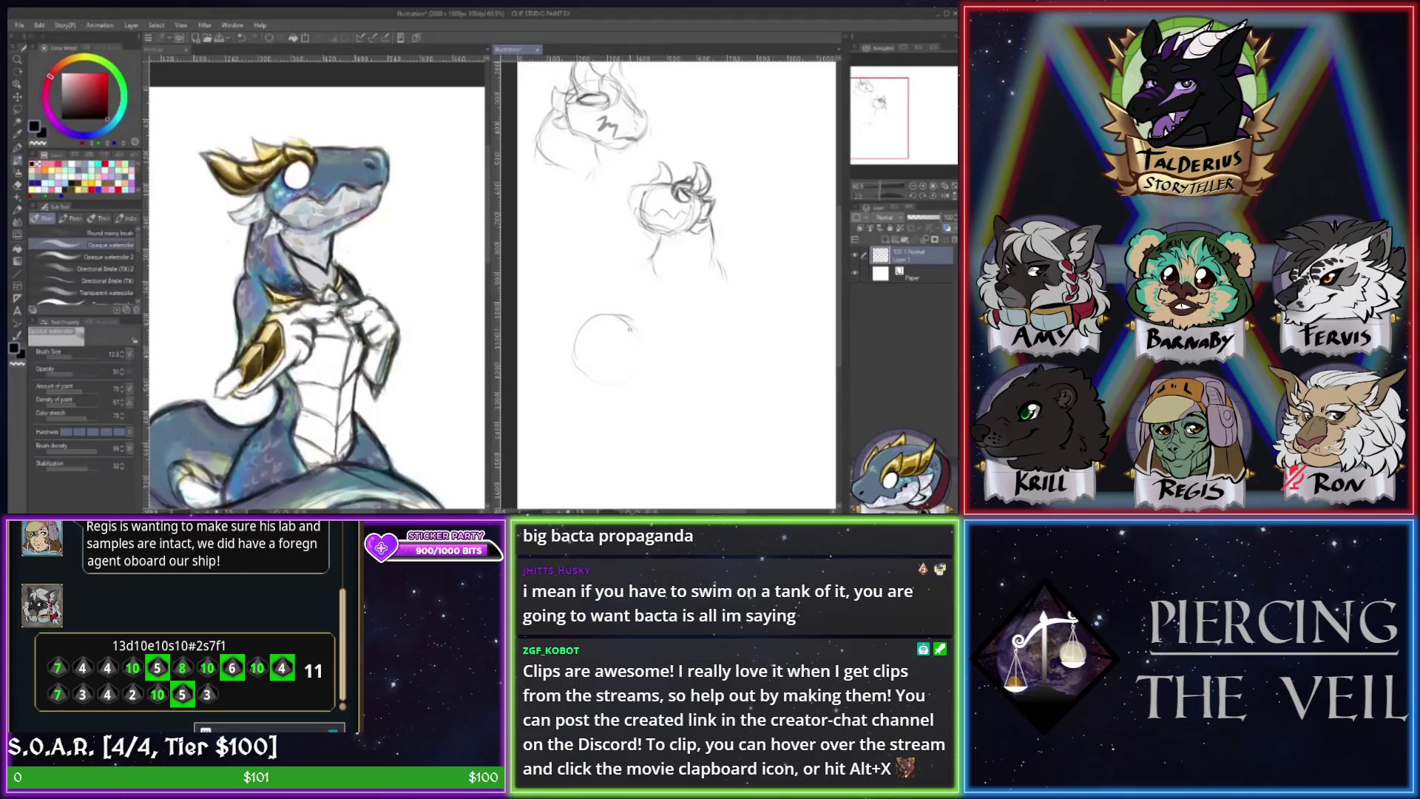
left_click_drag(633, 326, 626, 317)
- Reinforce the circle's right edge and add small ear strokes on top of it
left_click_drag(640, 358, 639, 334)
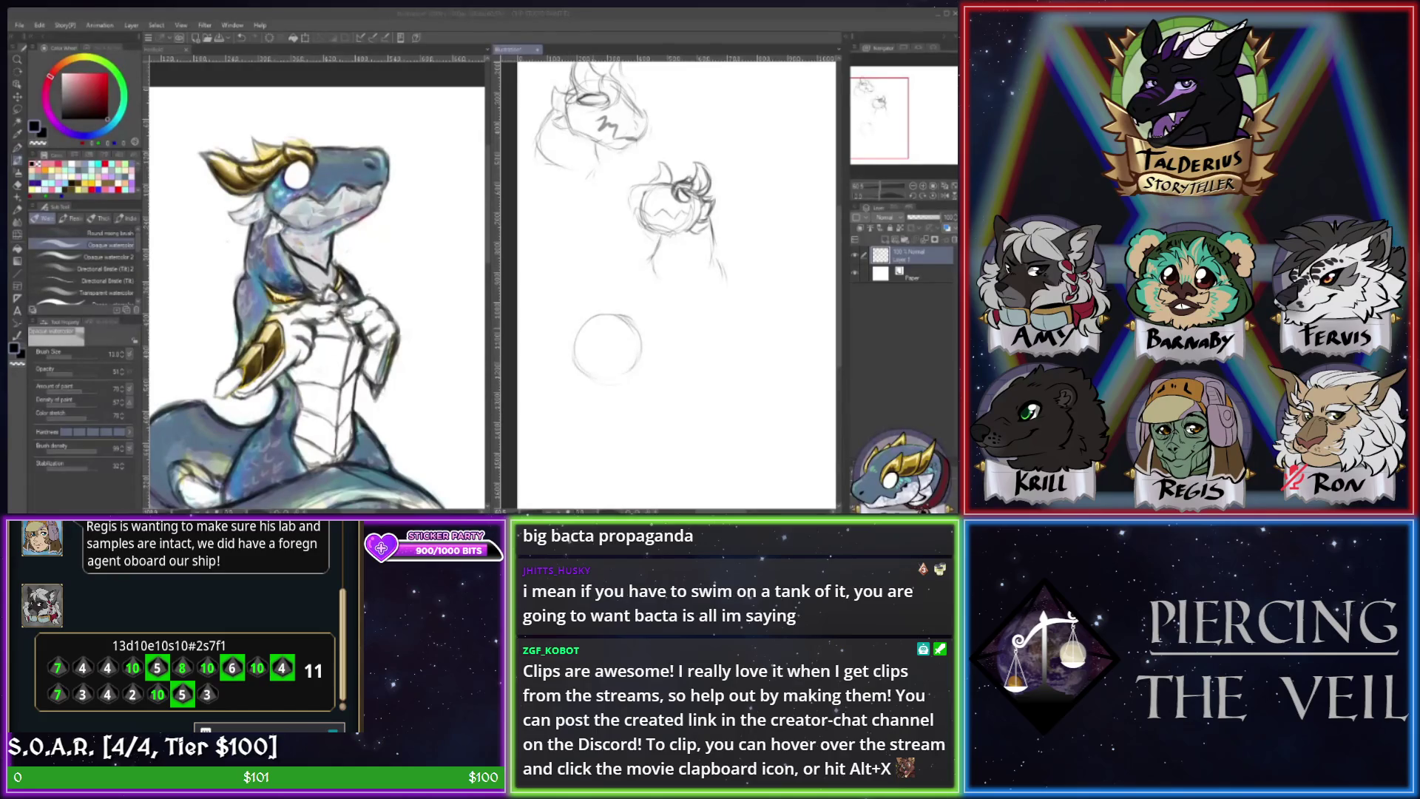
left_click(597, 330)
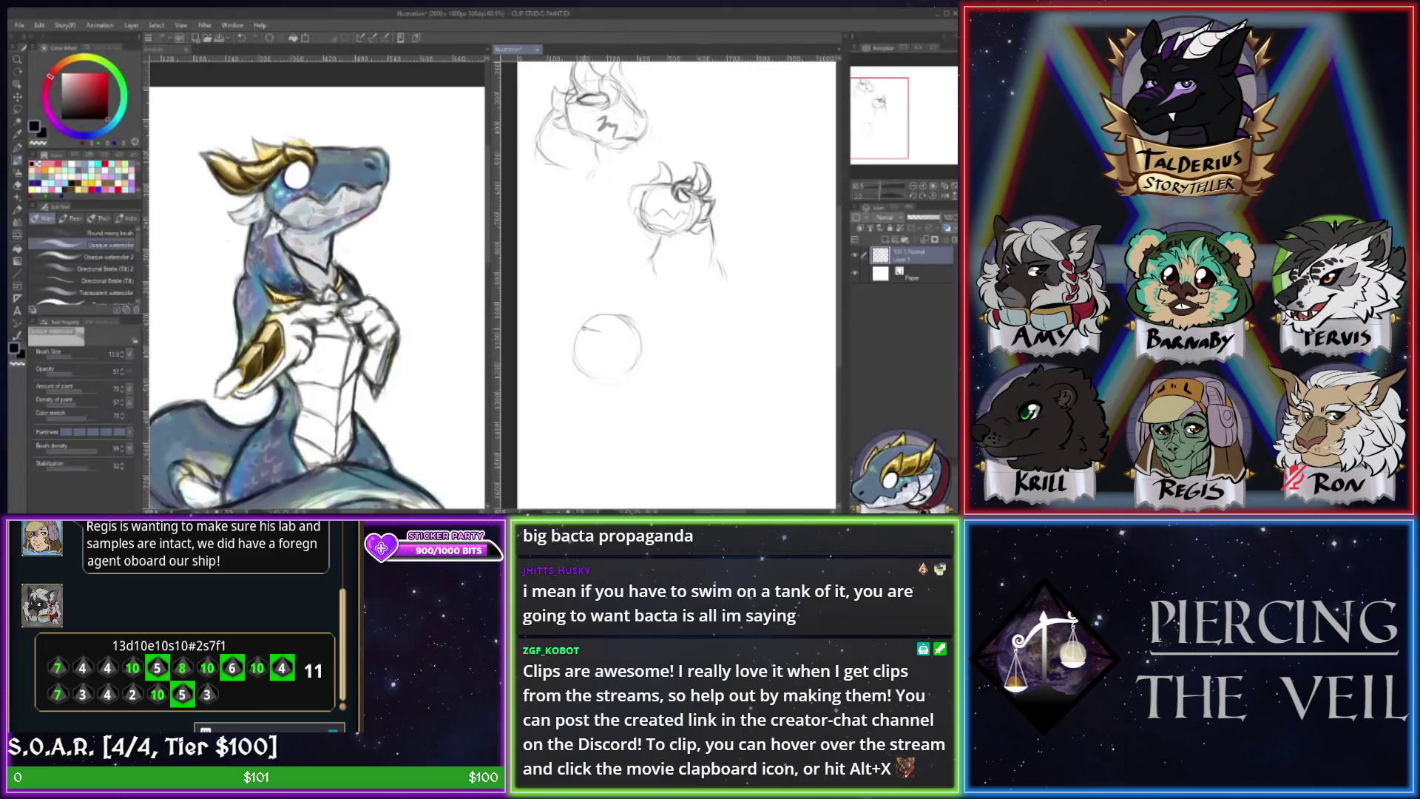
left_click_drag(584, 327, 604, 338)
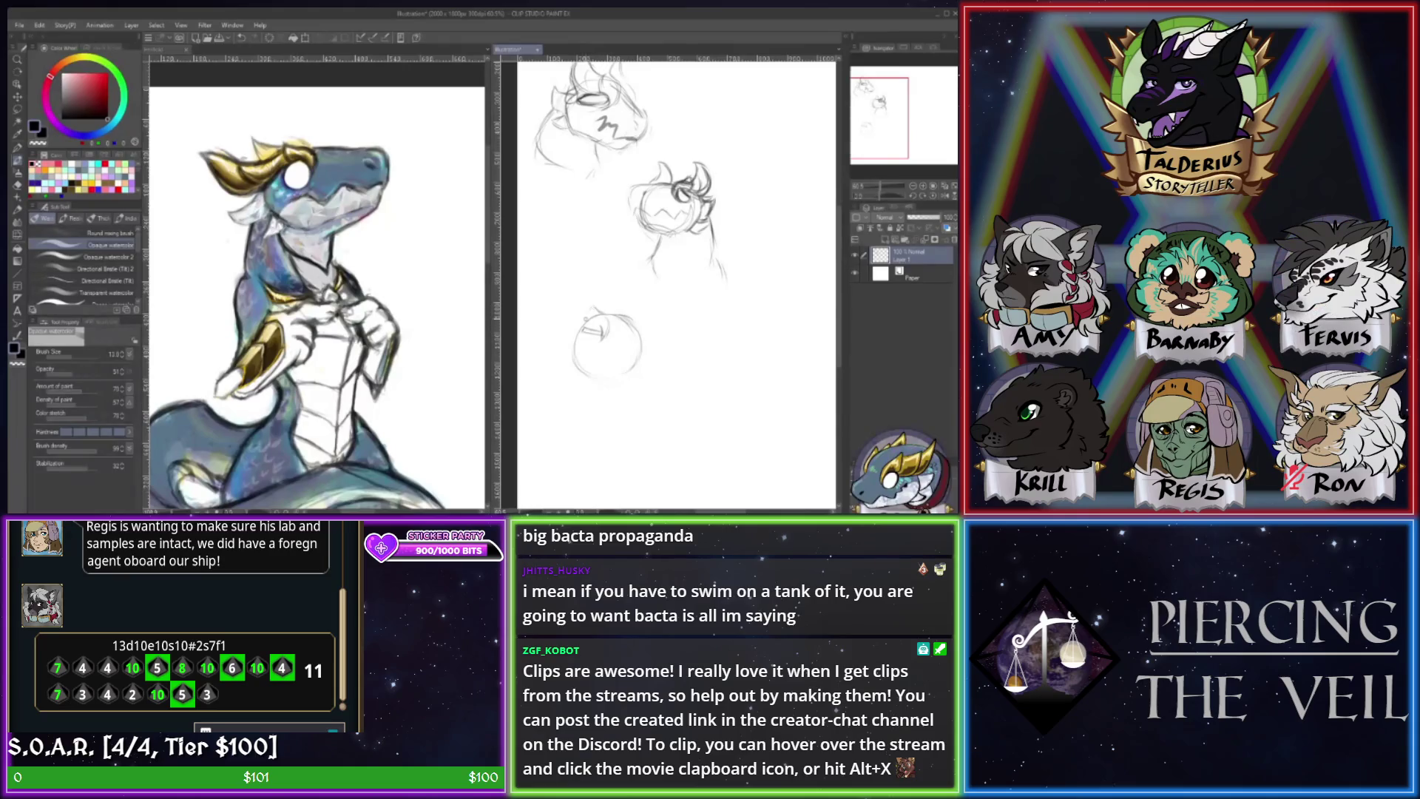
left_click_drag(594, 290, 568, 320)
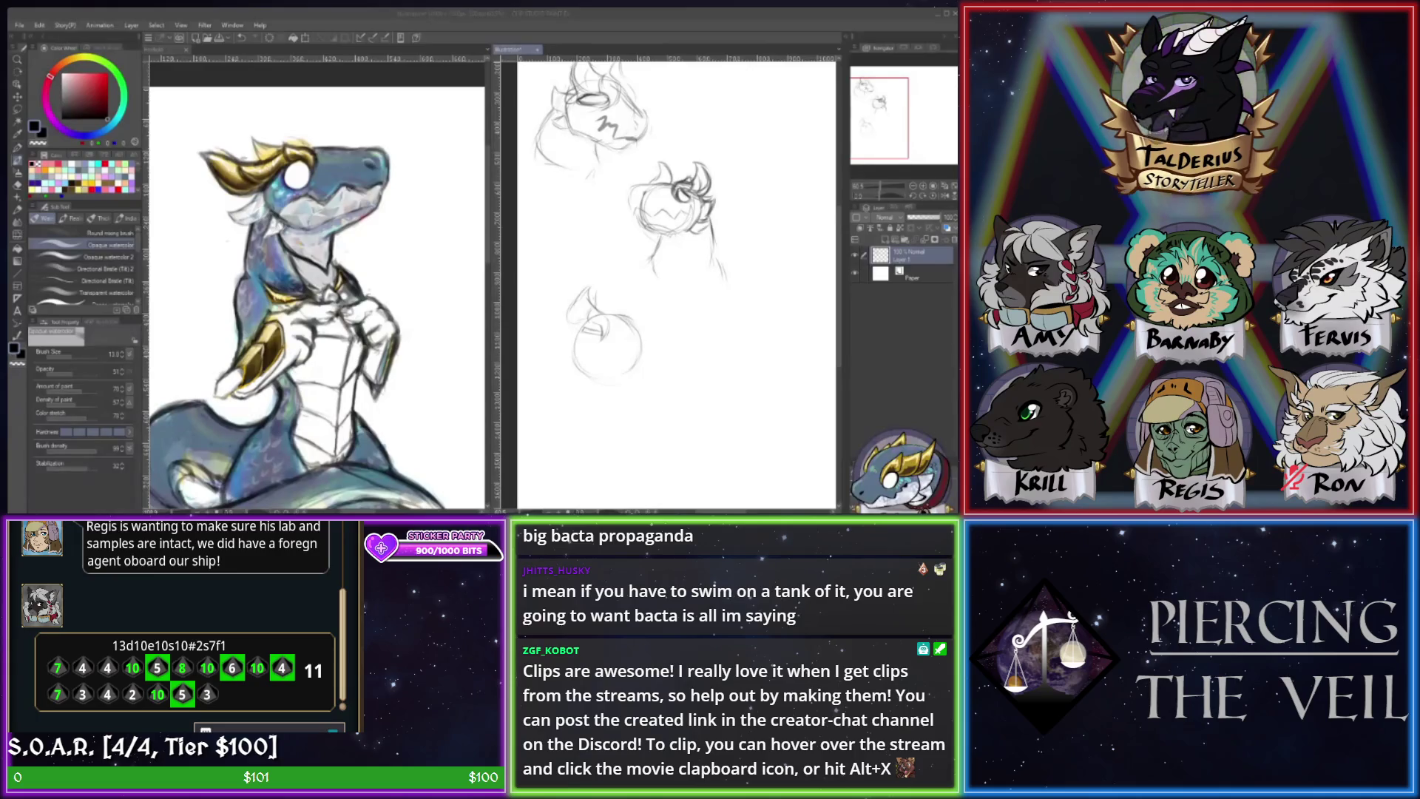
- Undo the ear strokes to leave a plain circle, then activate the left illustration window
left_click(606, 378)
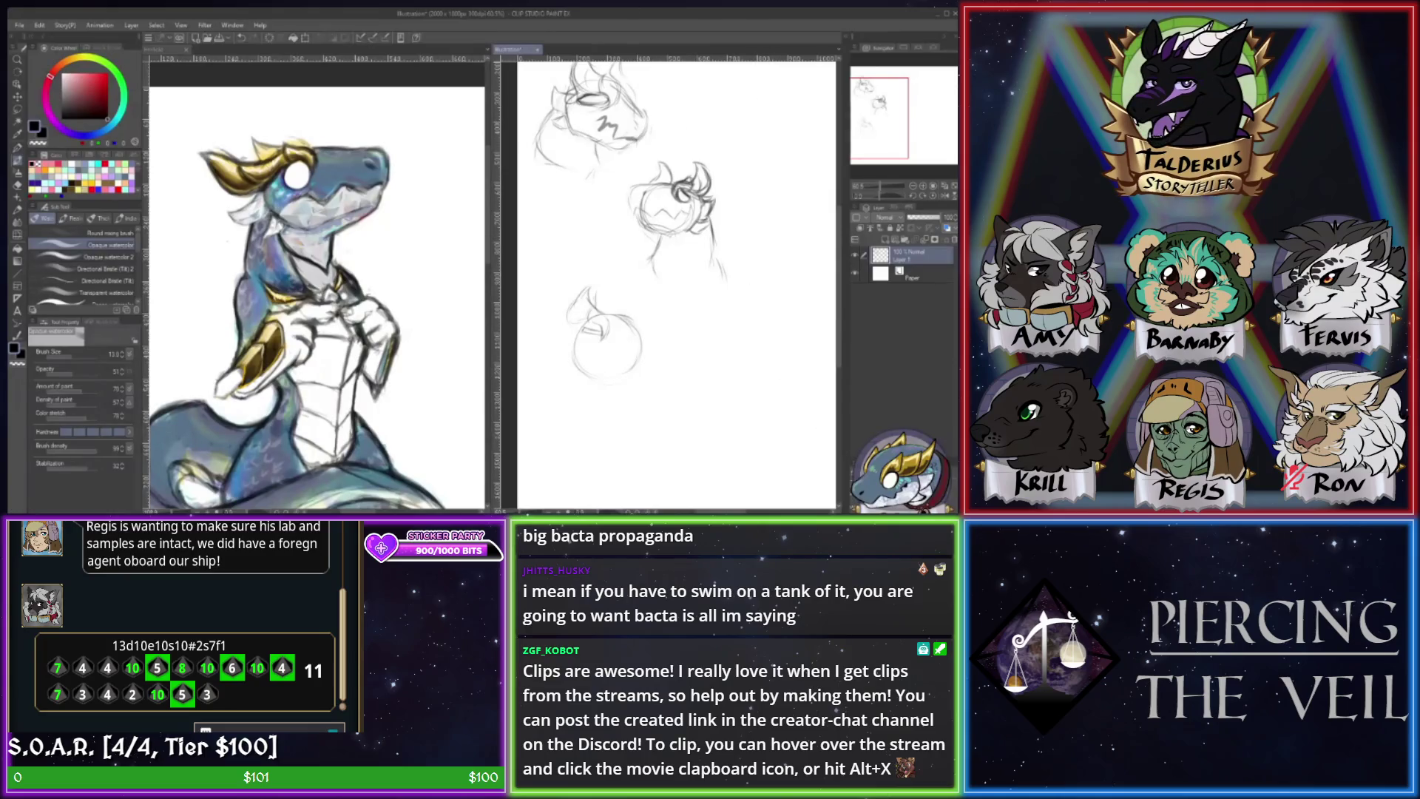
key("alt+Tab")
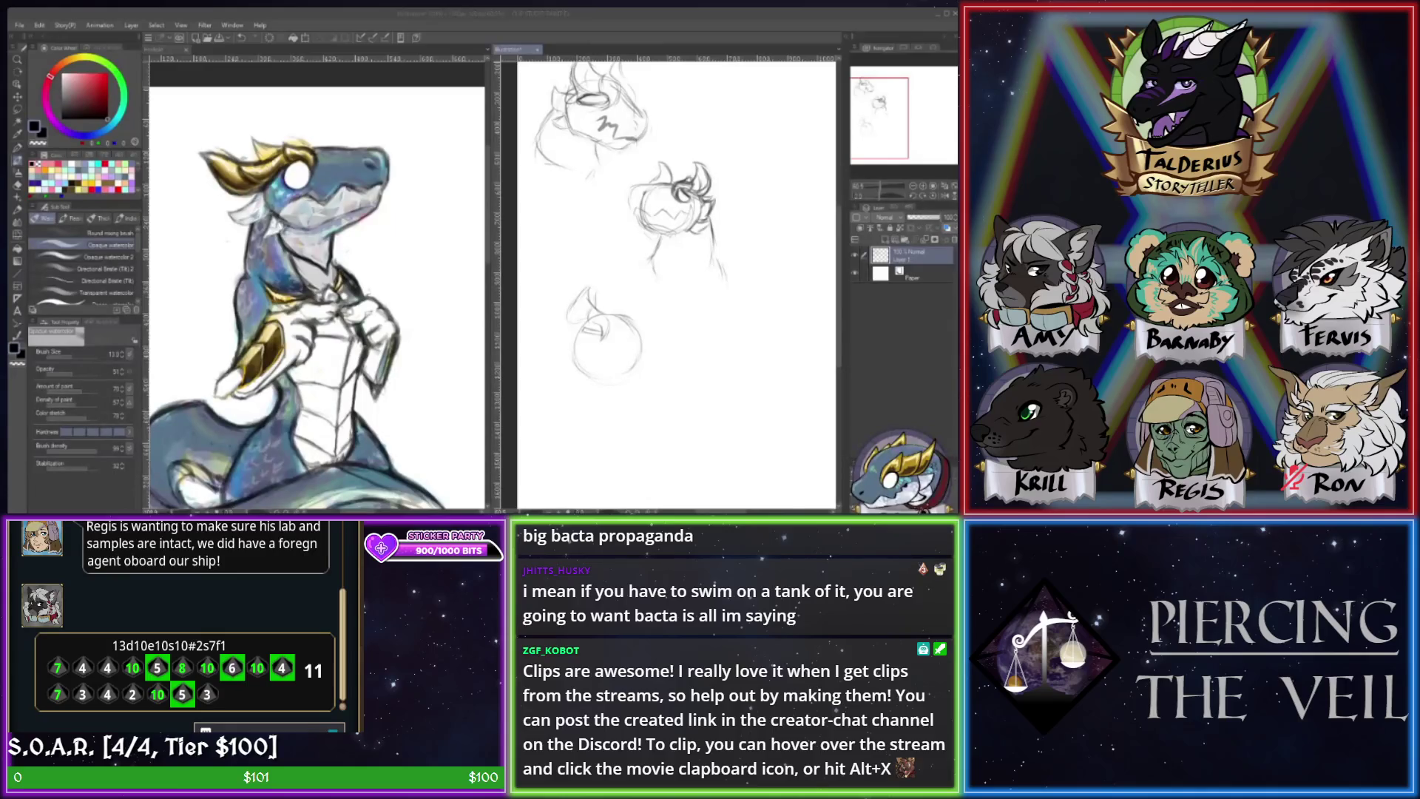
key("alt+Tab")
key("ctrl+z")
key("ctrl+z")
key("ctrl+z")
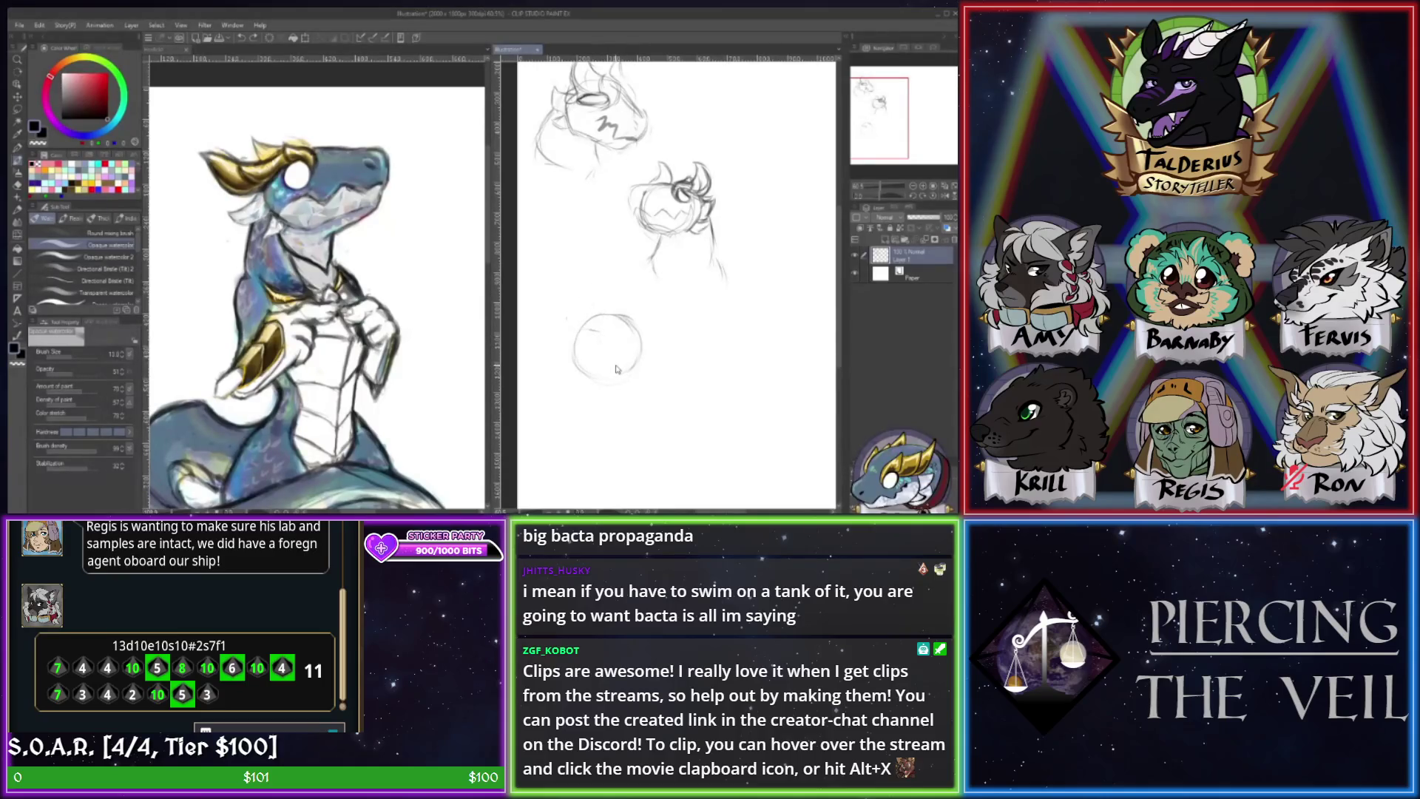
left_click(422, 403)
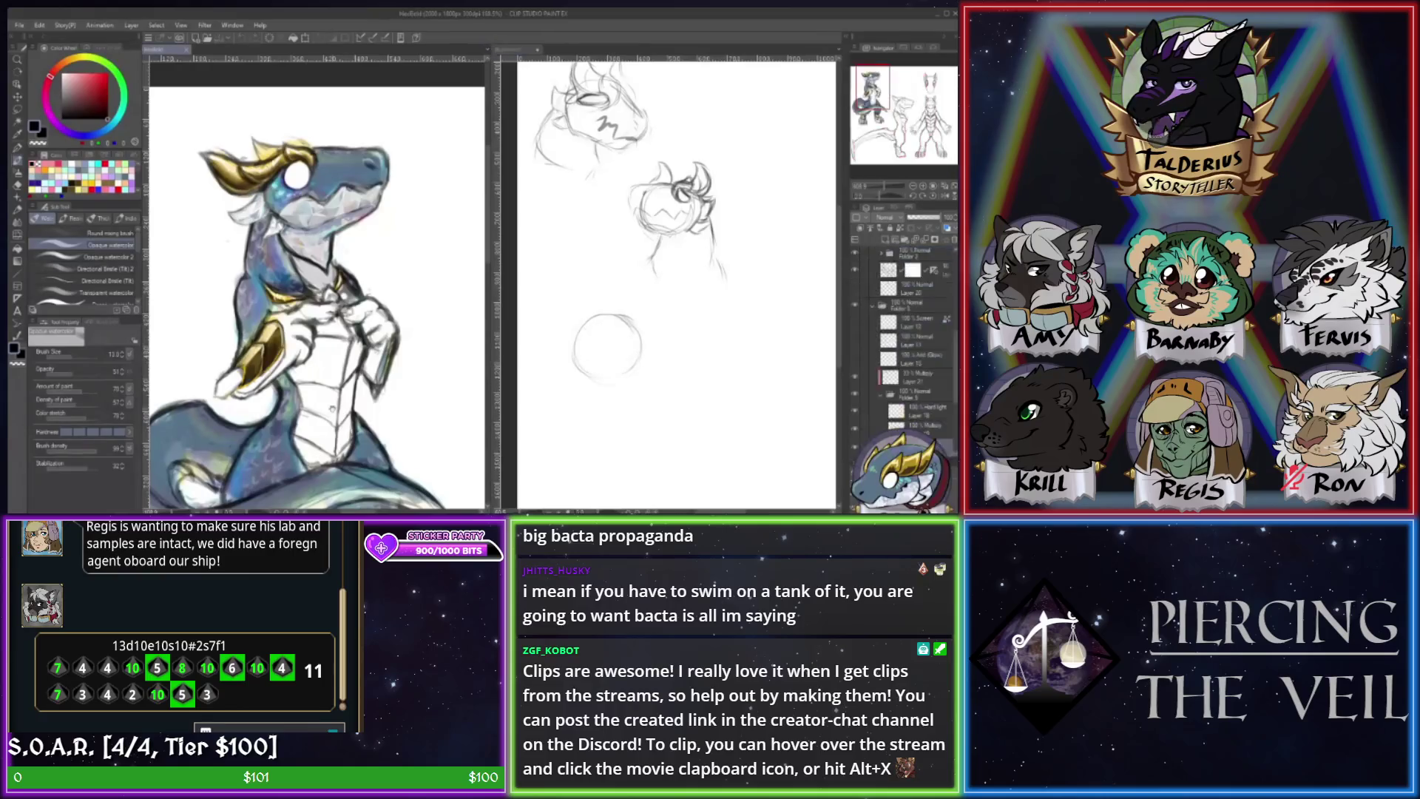
- Pan the left canvas to the line-art dragon heads, then draw a small curl inside the circle
mouse_move(425, 399)
left_mouse_down()
mouse_move(368, 360)
mouse_move(383, 324)
left_mouse_up()
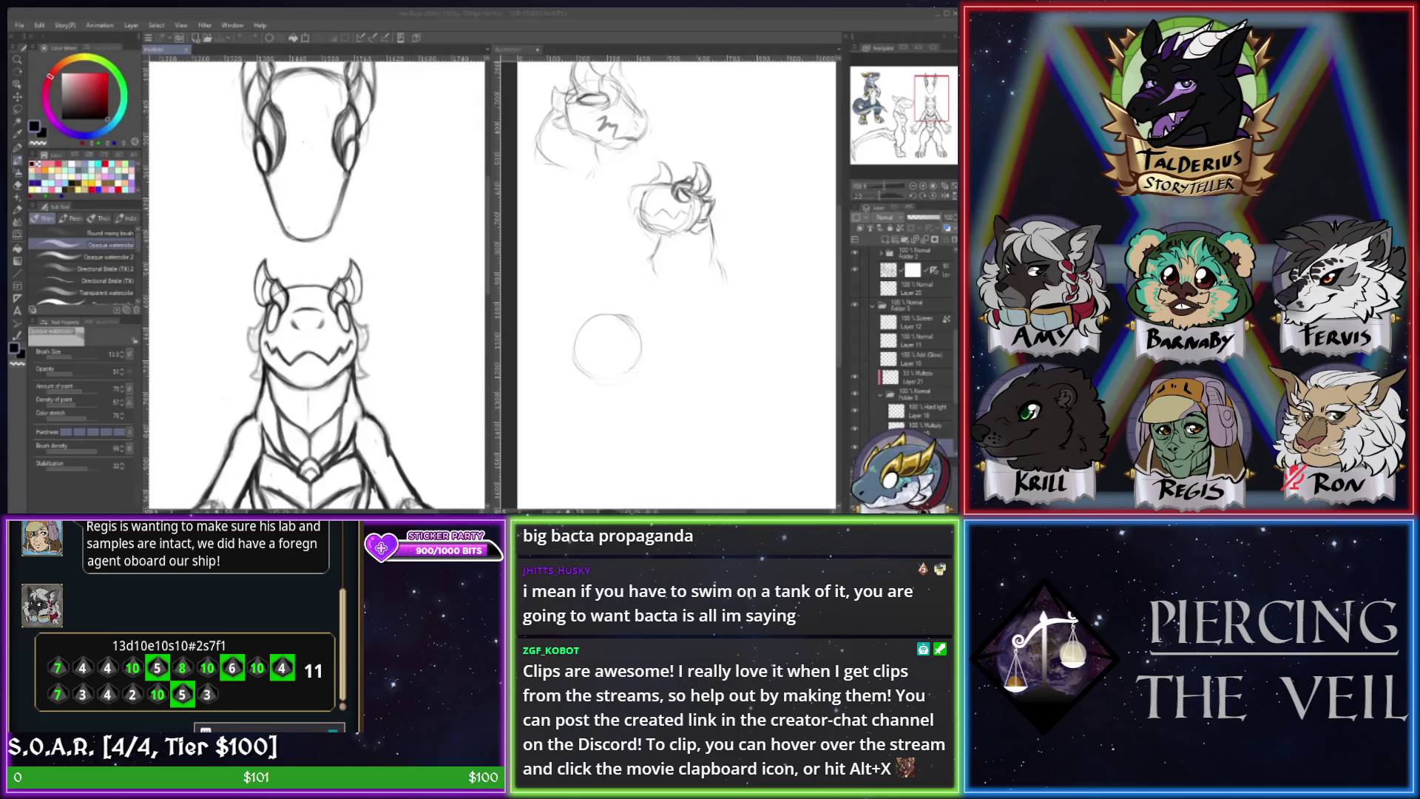
left_click(580, 340)
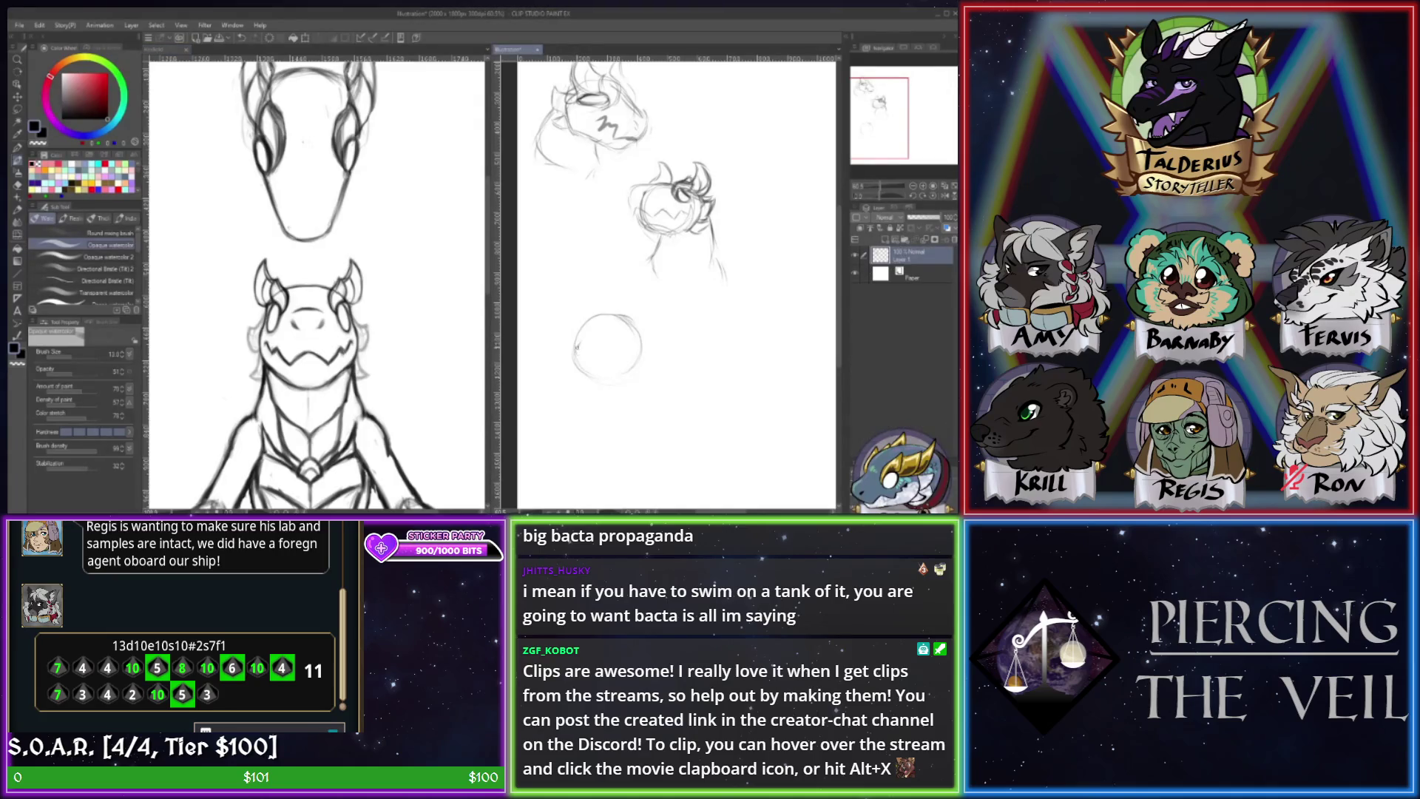
left_click_drag(578, 350, 583, 353)
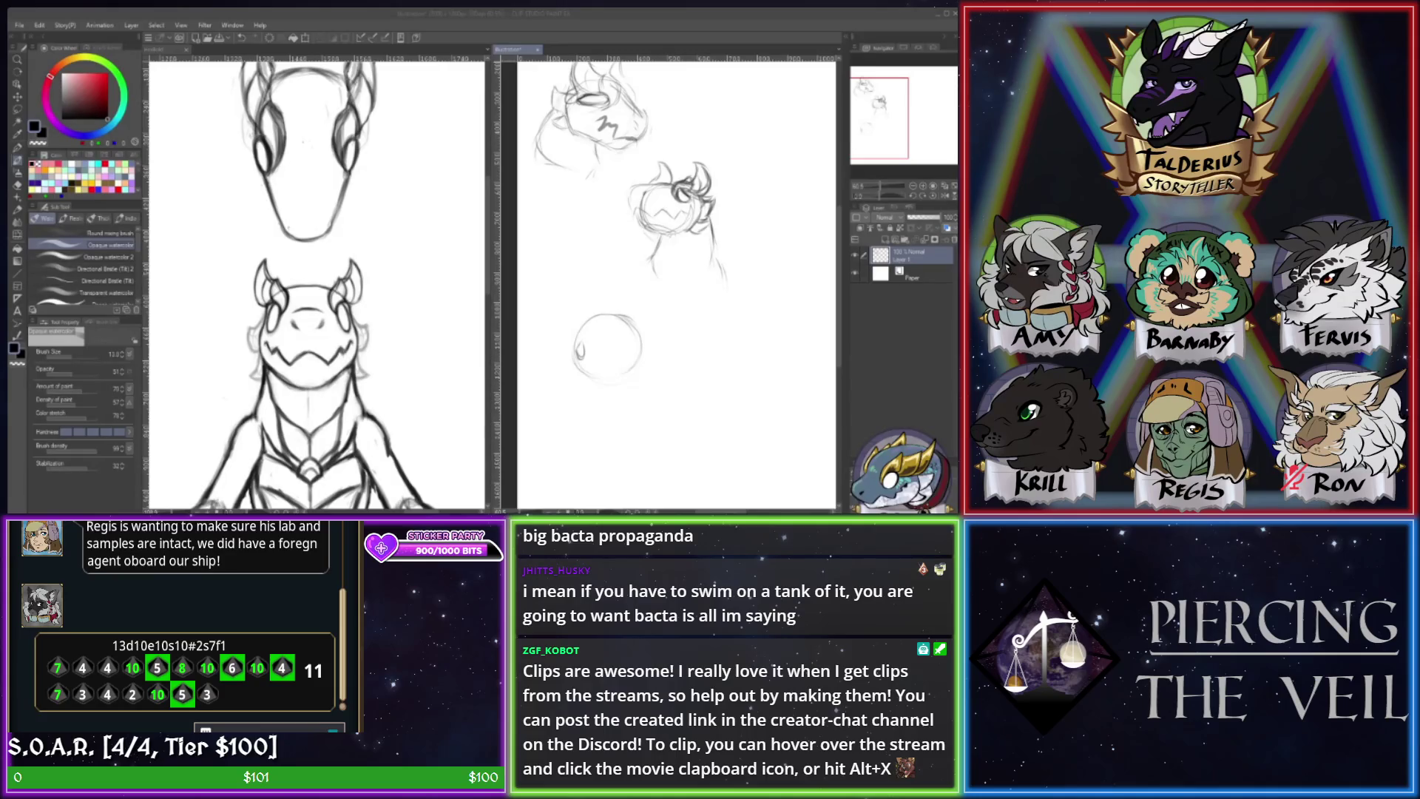
key("alt+Tab")
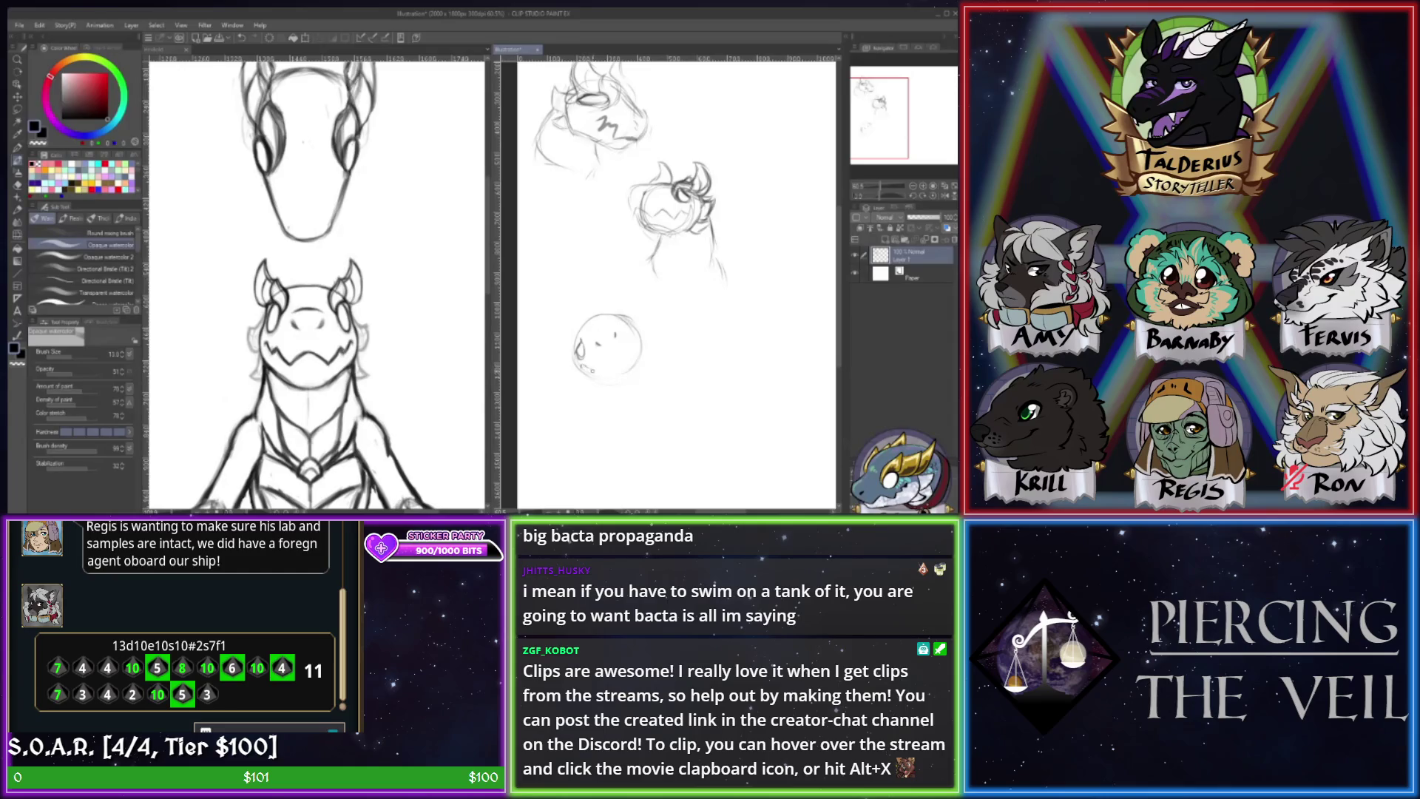
- Sketch a mouth line, an upper-left edge stroke and small marks atop the round head
mouse_move(590, 364)
left_mouse_down()
mouse_move(637, 350)
mouse_move(633, 337)
left_mouse_up()
left_click_drag(570, 325, 576, 335)
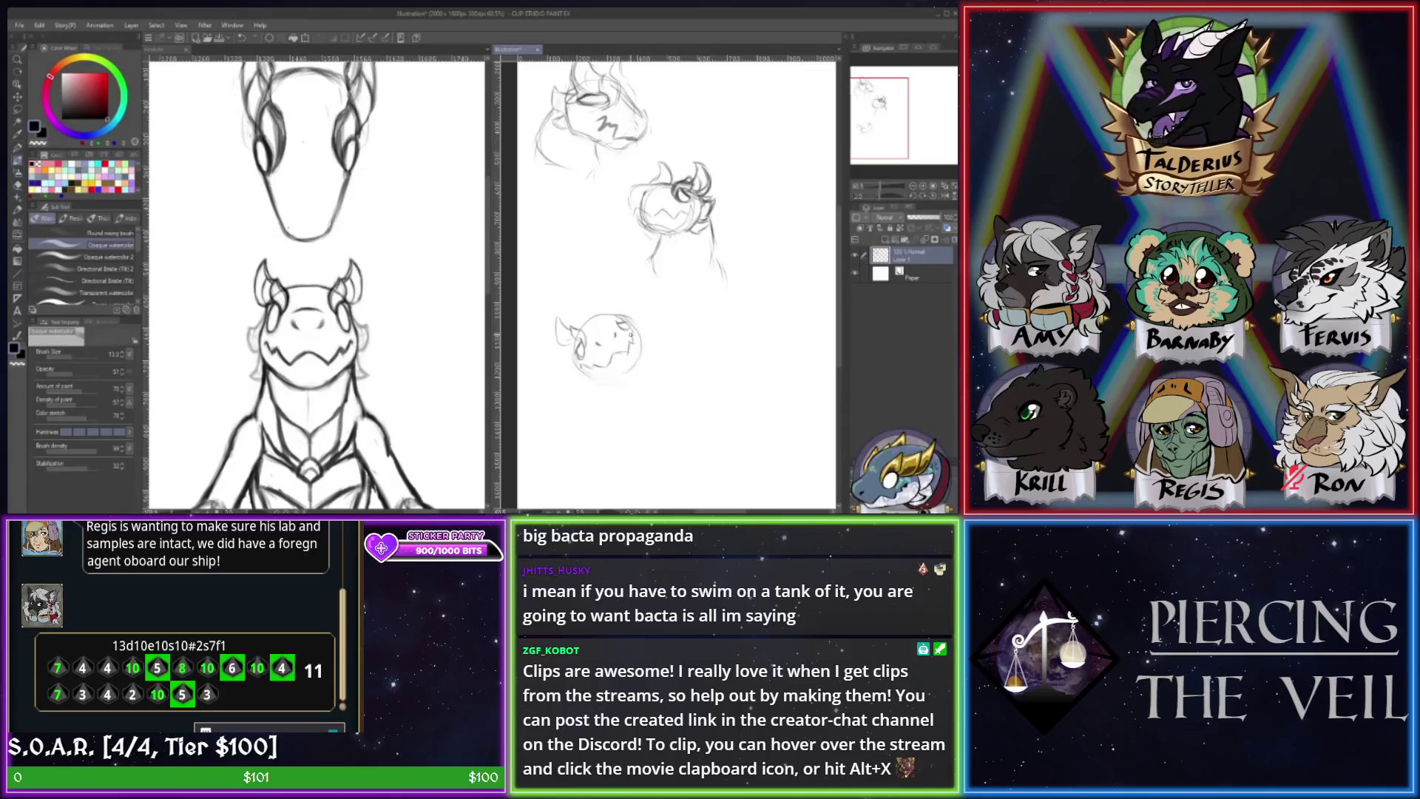
key("e")
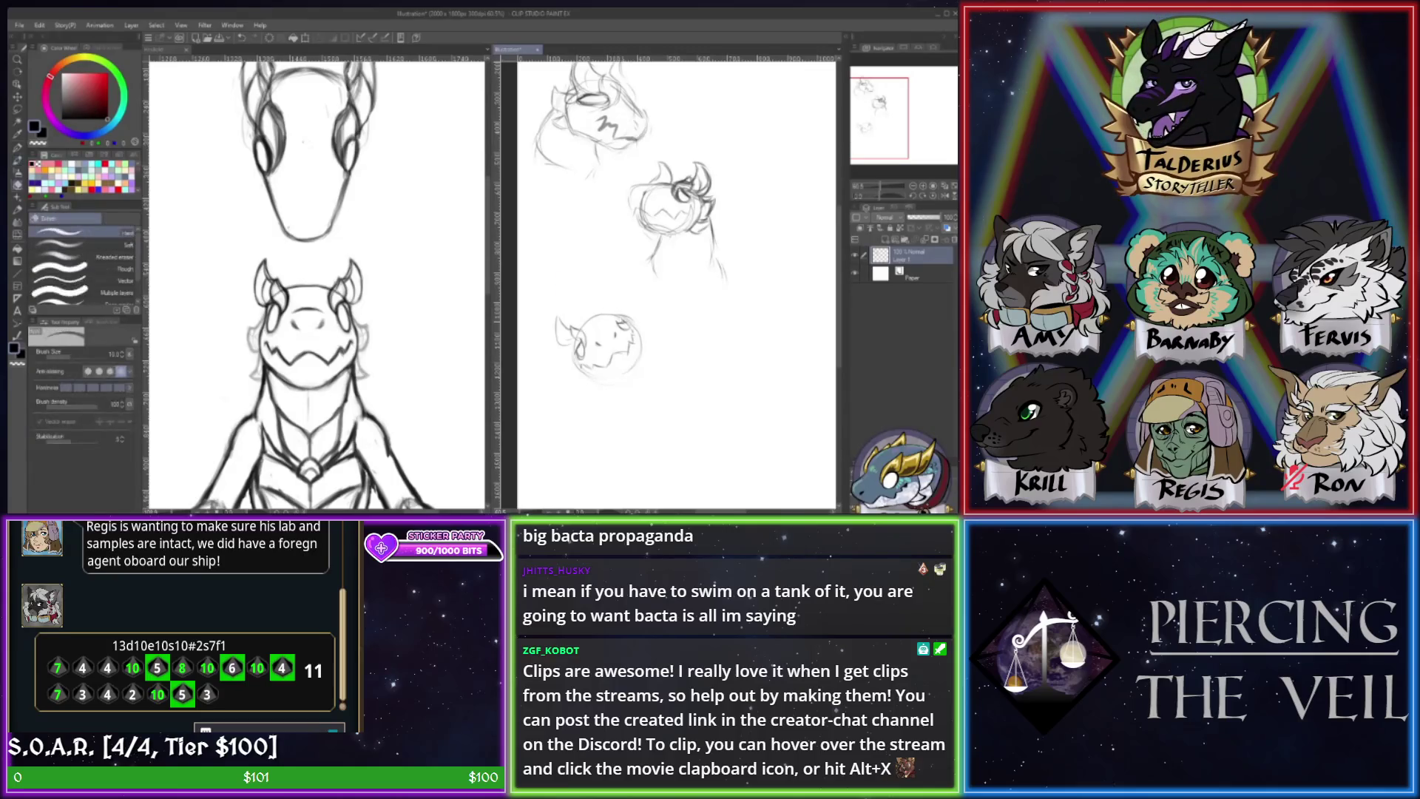
key("b")
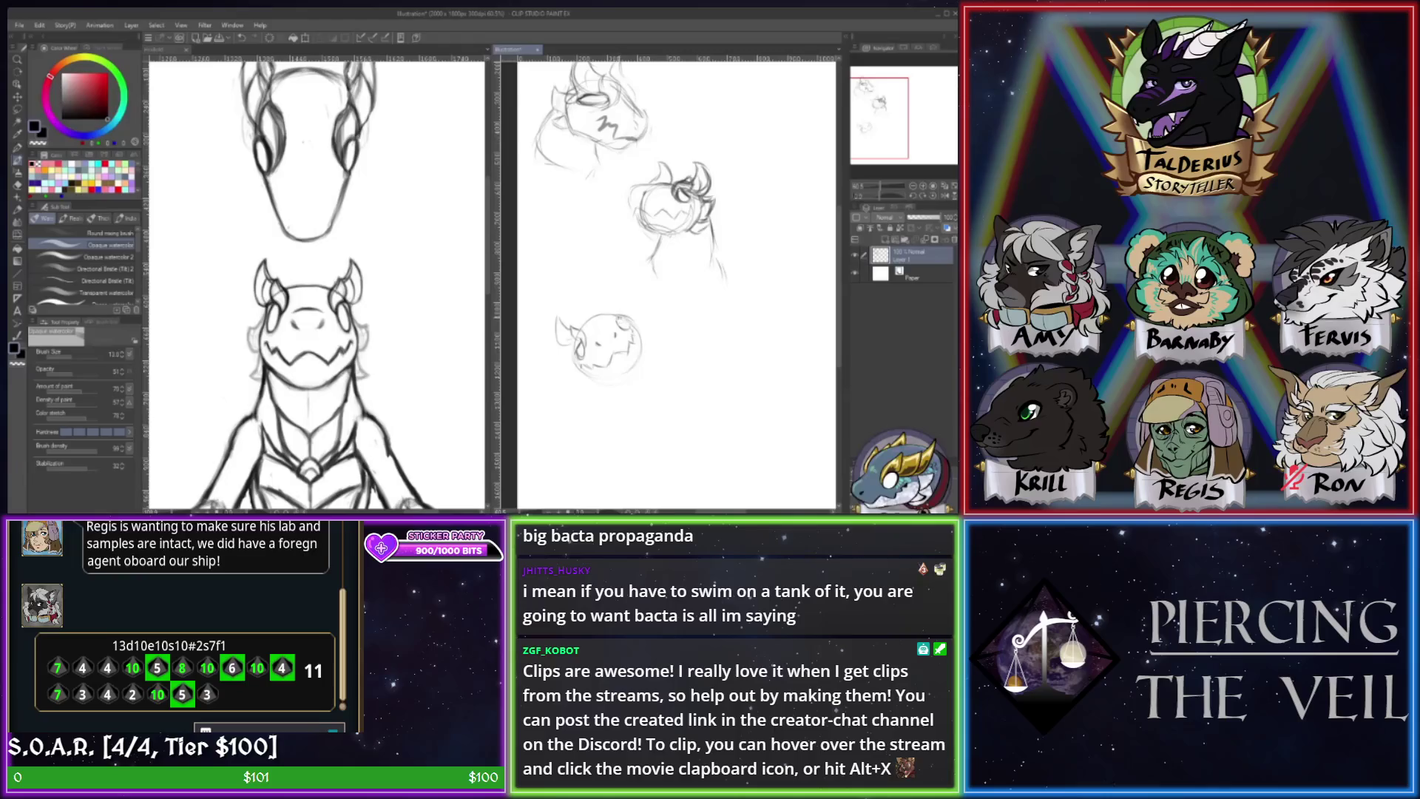
left_click_drag(613, 319, 632, 319)
- Rework the small head's eye outline, darkening and lightening it, and add a dark stroke beside it
key("e")
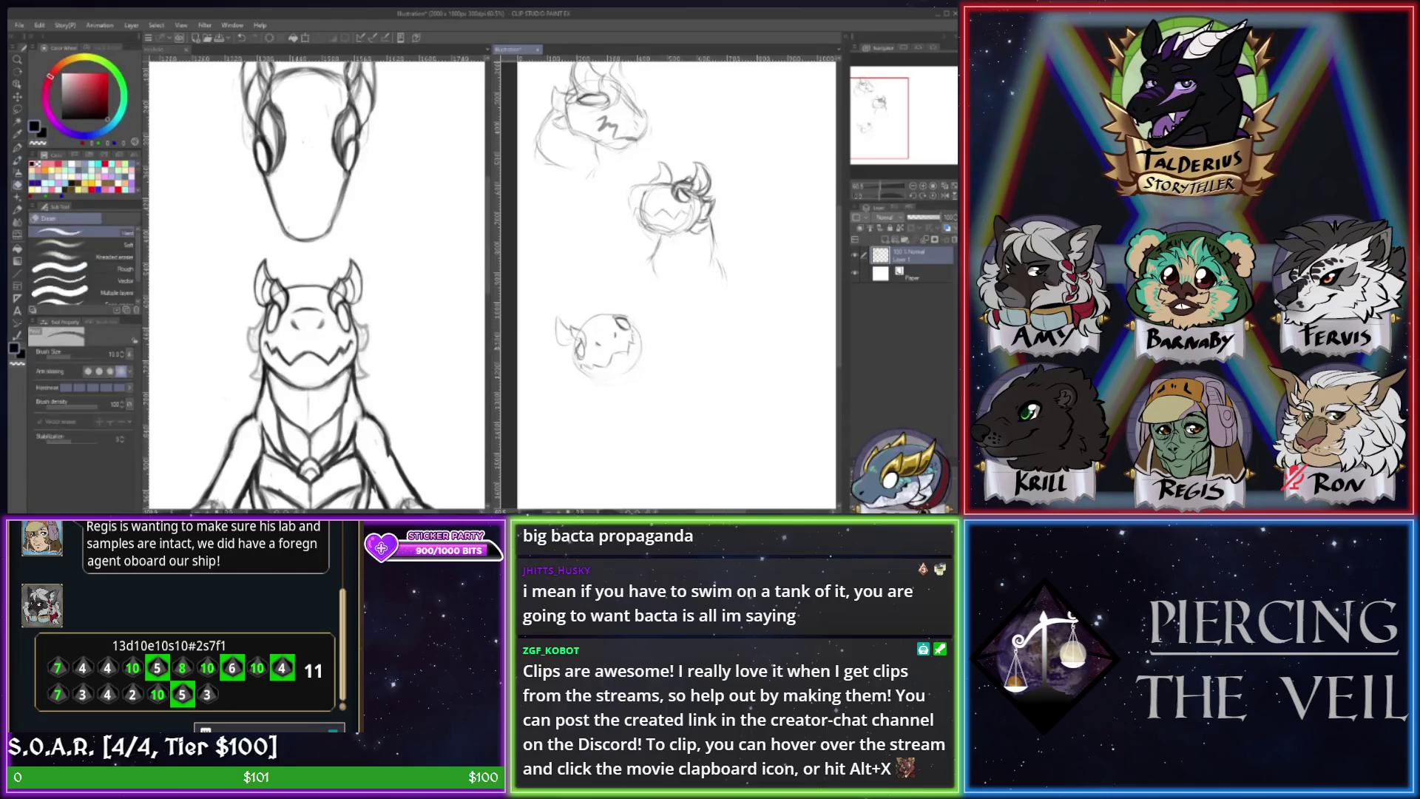
key("b")
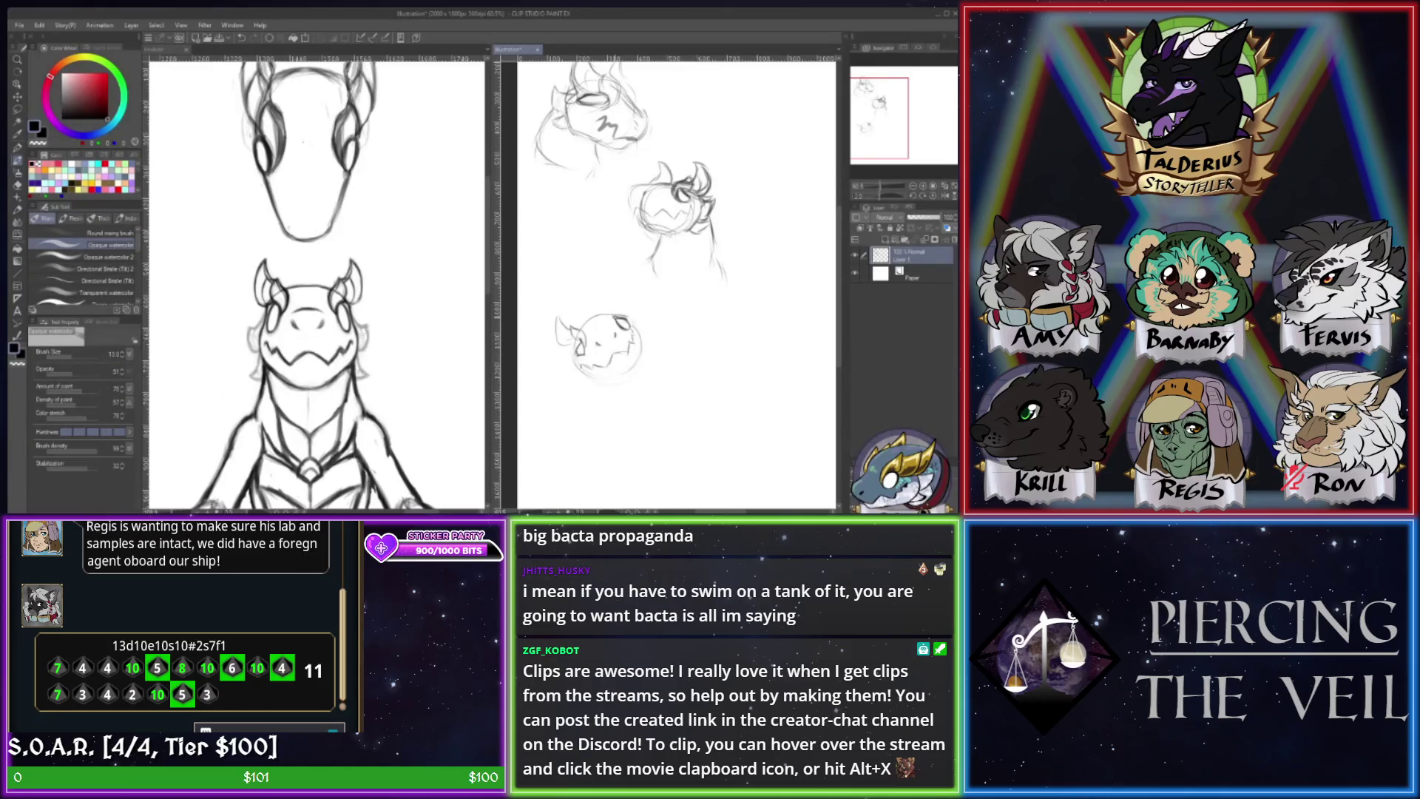
key("e")
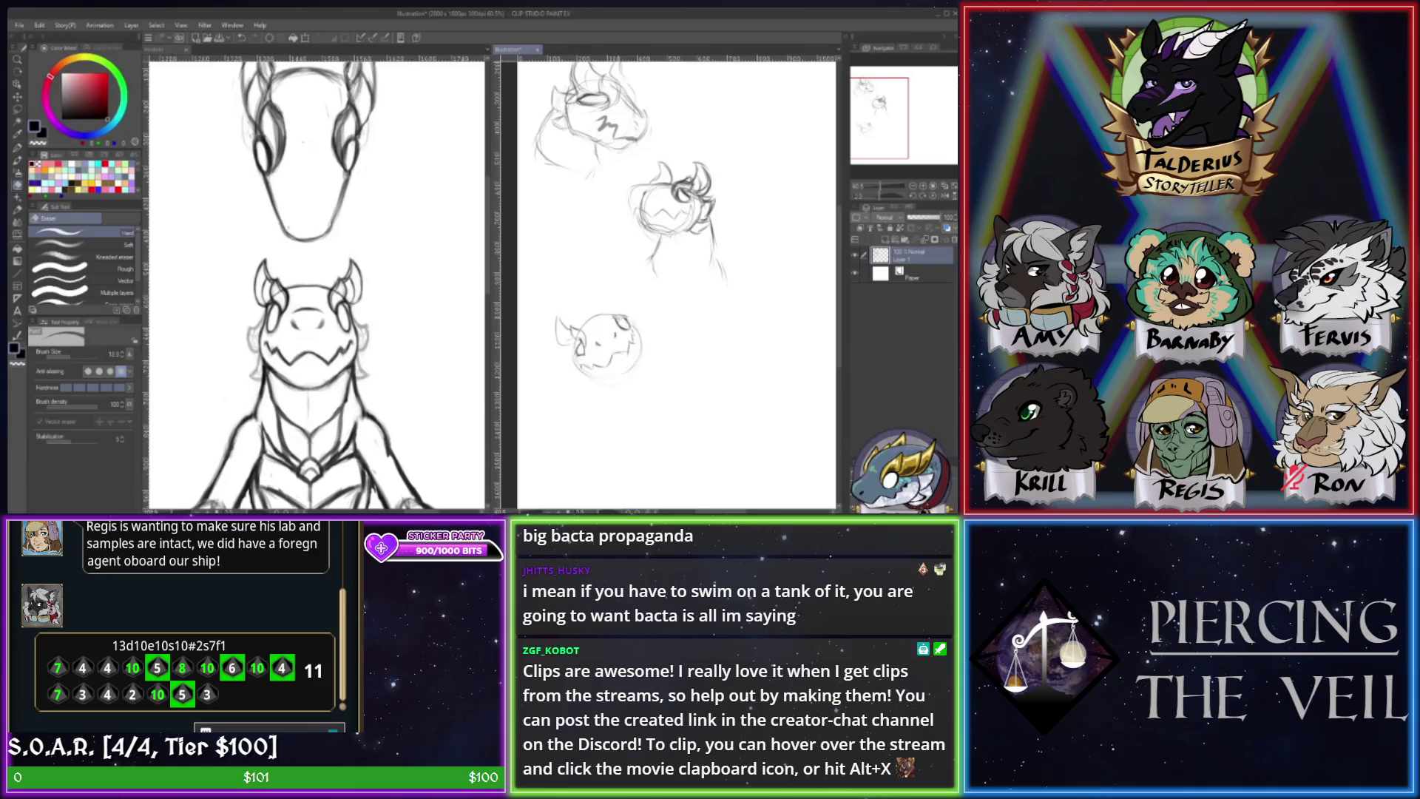
key("b")
left_click_drag(615, 321, 631, 328)
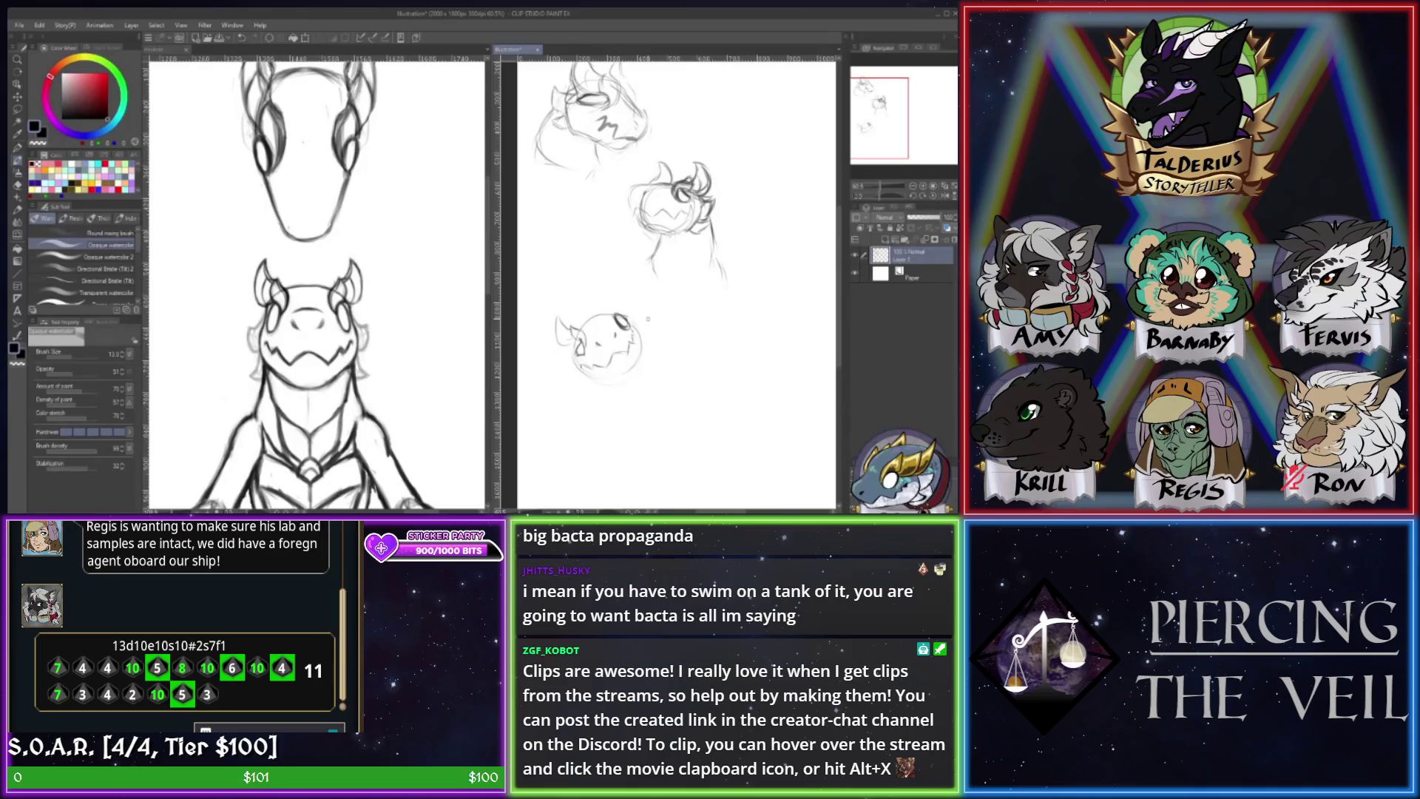
key("e")
left_click_drag(616, 316, 629, 327)
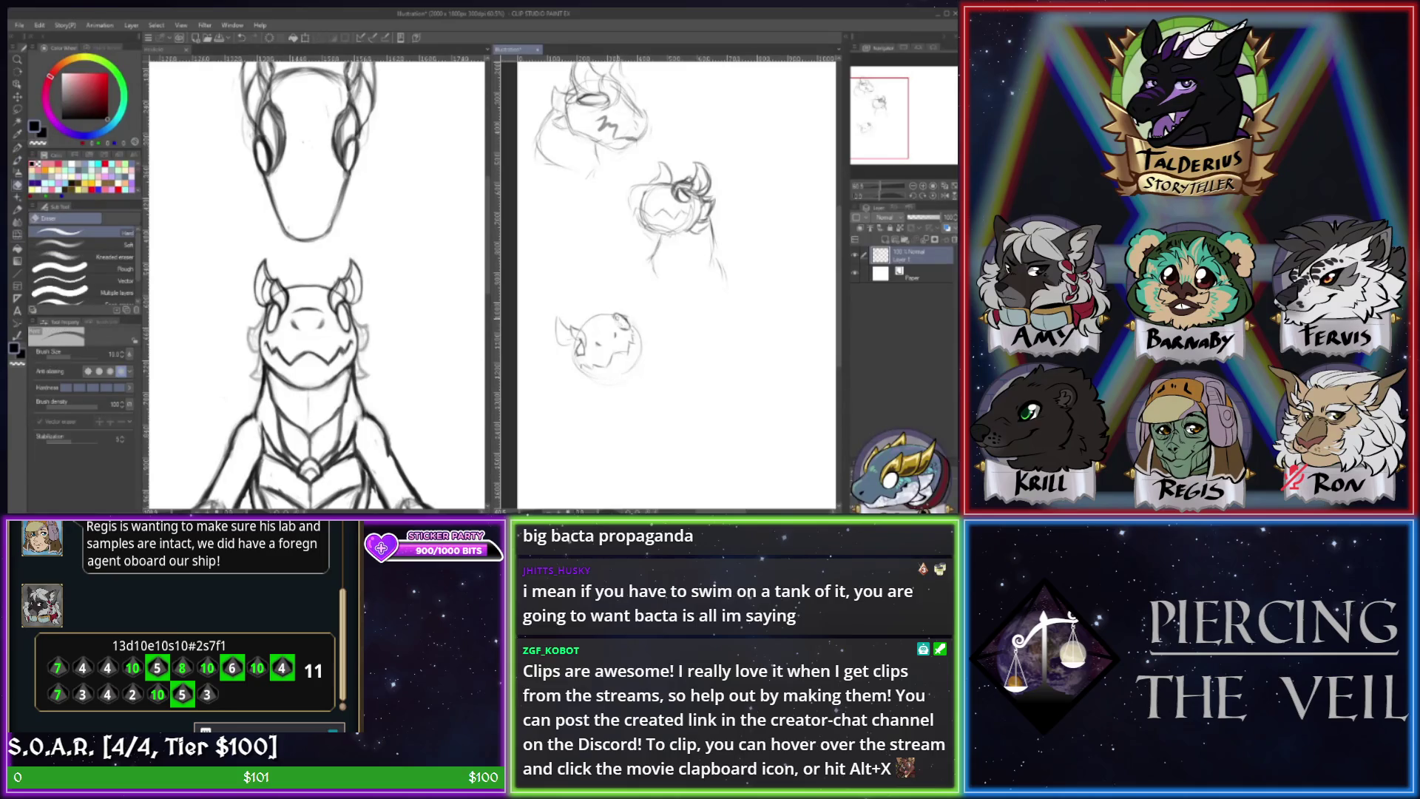
key("b")
key("e")
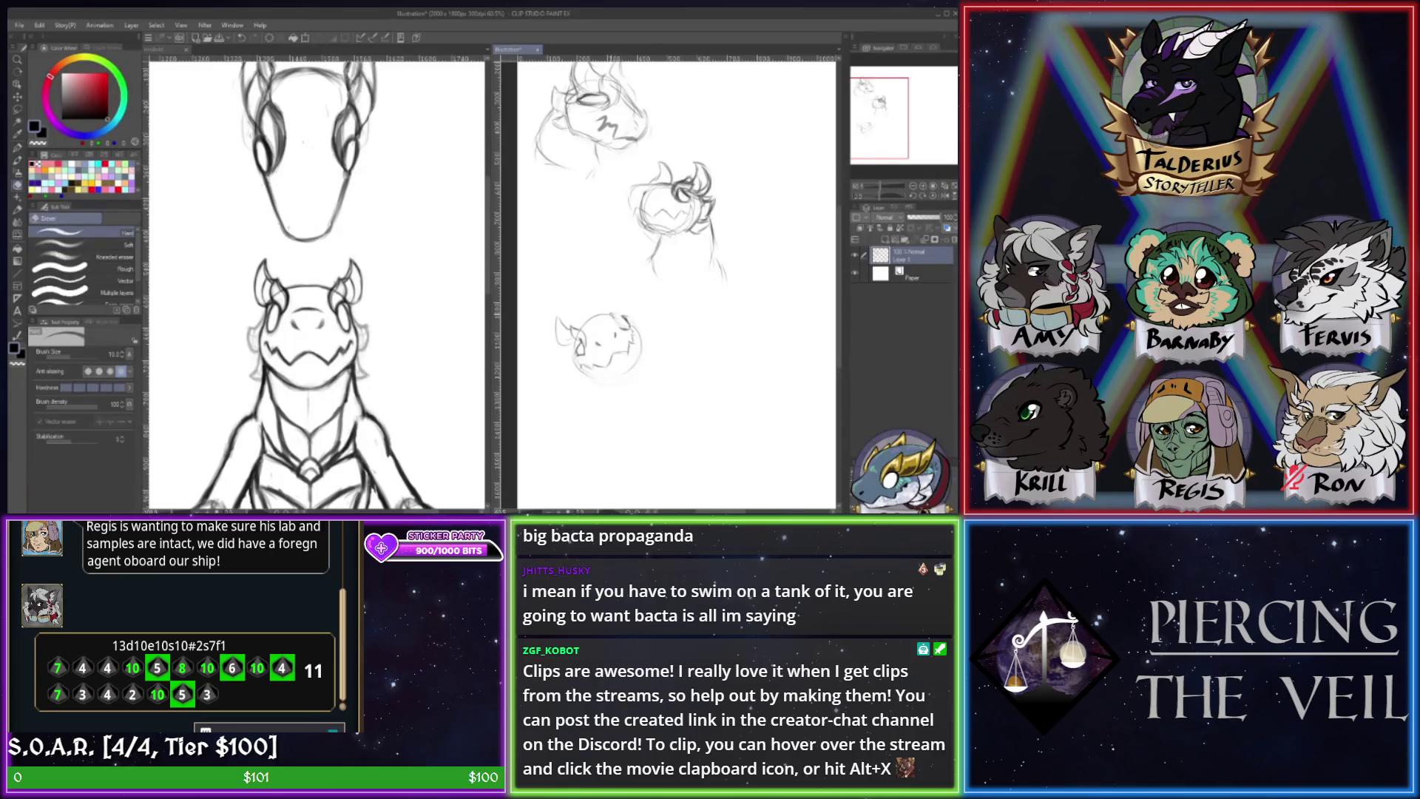
key("b")
left_click_drag(613, 316, 630, 325)
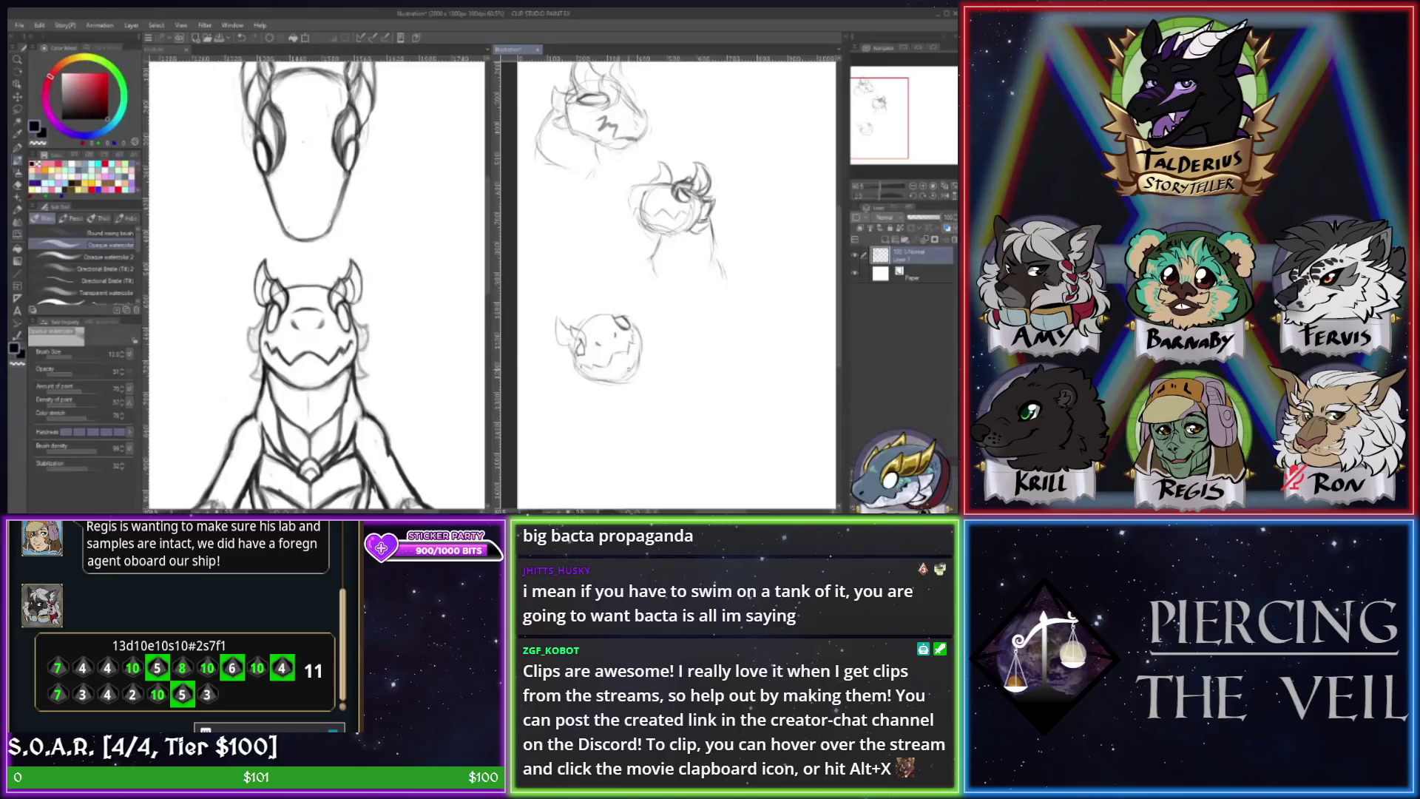
- Add strokes at the small head's bottom and right eye, a question mark beside it, and neck lines
key("e")
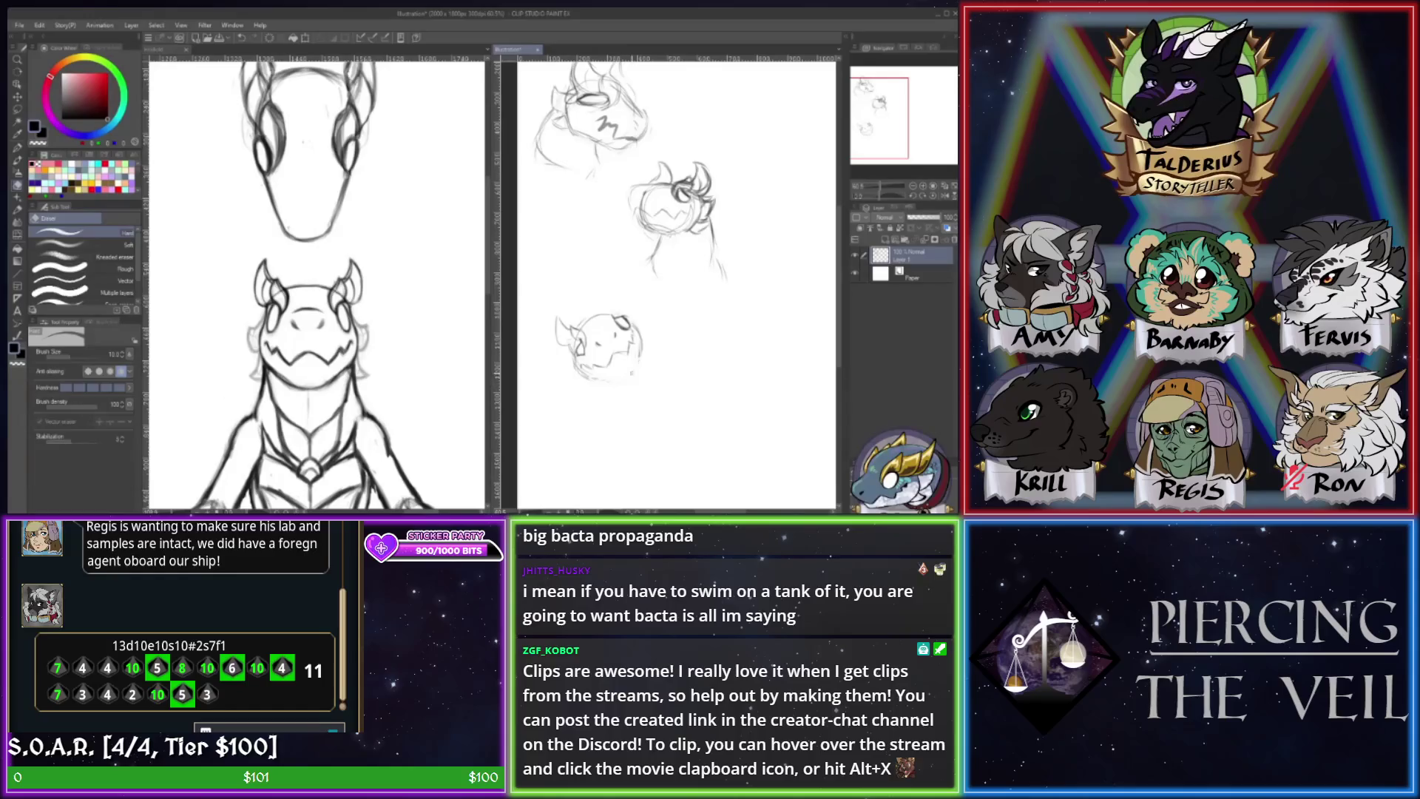
key("b")
mouse_move(577, 372)
left_mouse_down()
mouse_move(630, 376)
mouse_move(641, 361)
mouse_move(624, 313)
left_mouse_up()
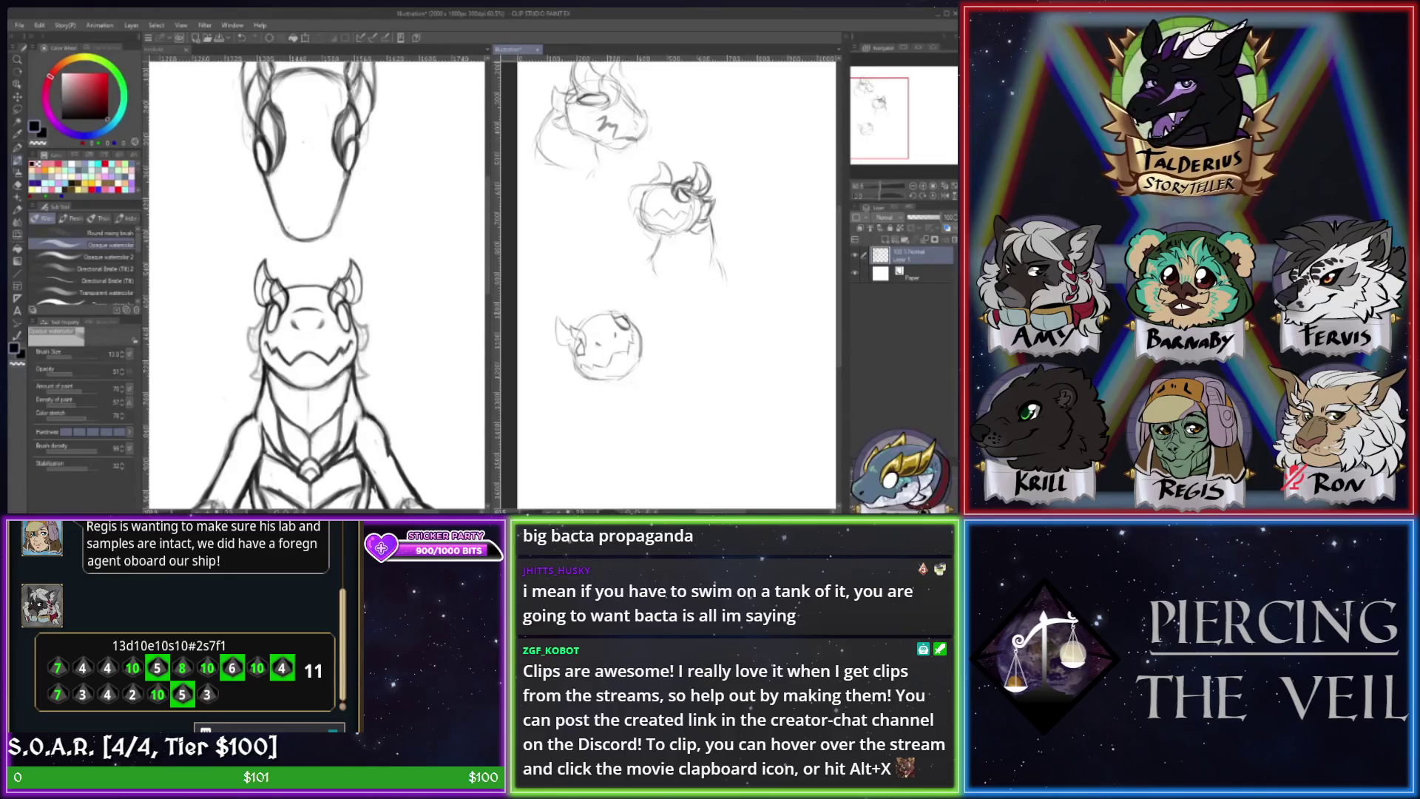
mouse_move(607, 312)
left_mouse_down()
mouse_move(614, 330)
mouse_move(599, 293)
mouse_move(621, 308)
left_mouse_up()
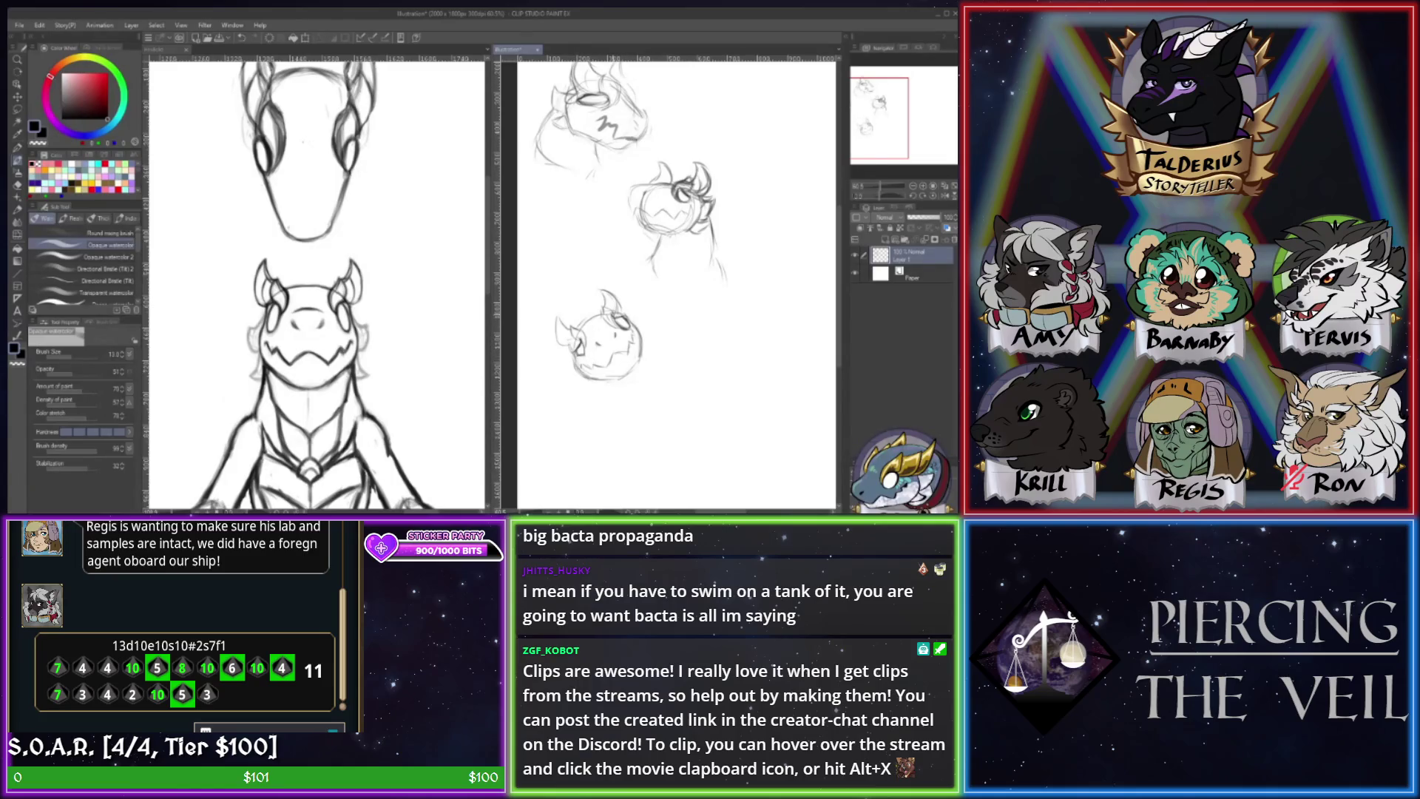
left_click_drag(616, 326, 646, 300)
left_click_drag(640, 337, 649, 403)
left_click_drag(580, 362, 599, 412)
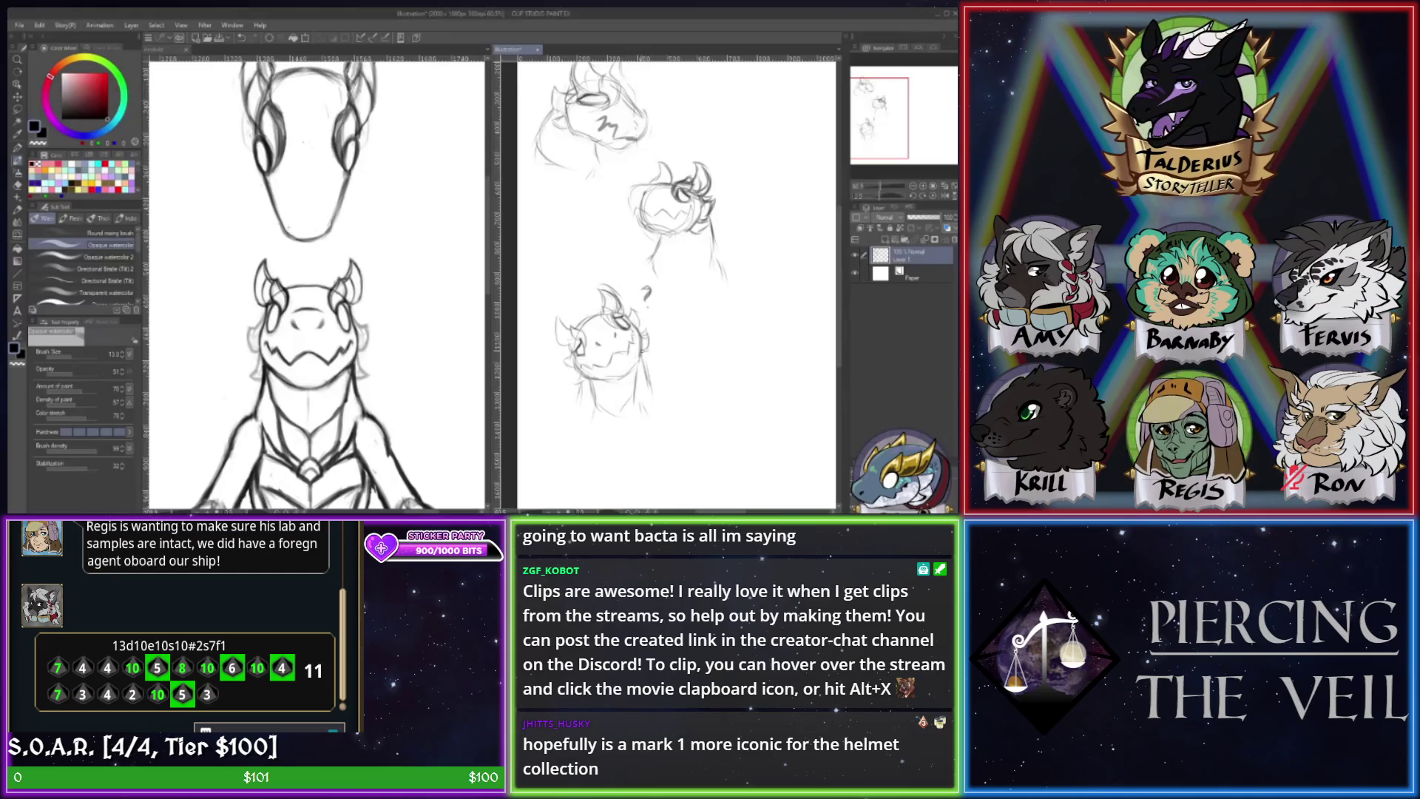
- Add a short line to the right of the lower head's neck
left_click_drag(644, 369, 654, 413)
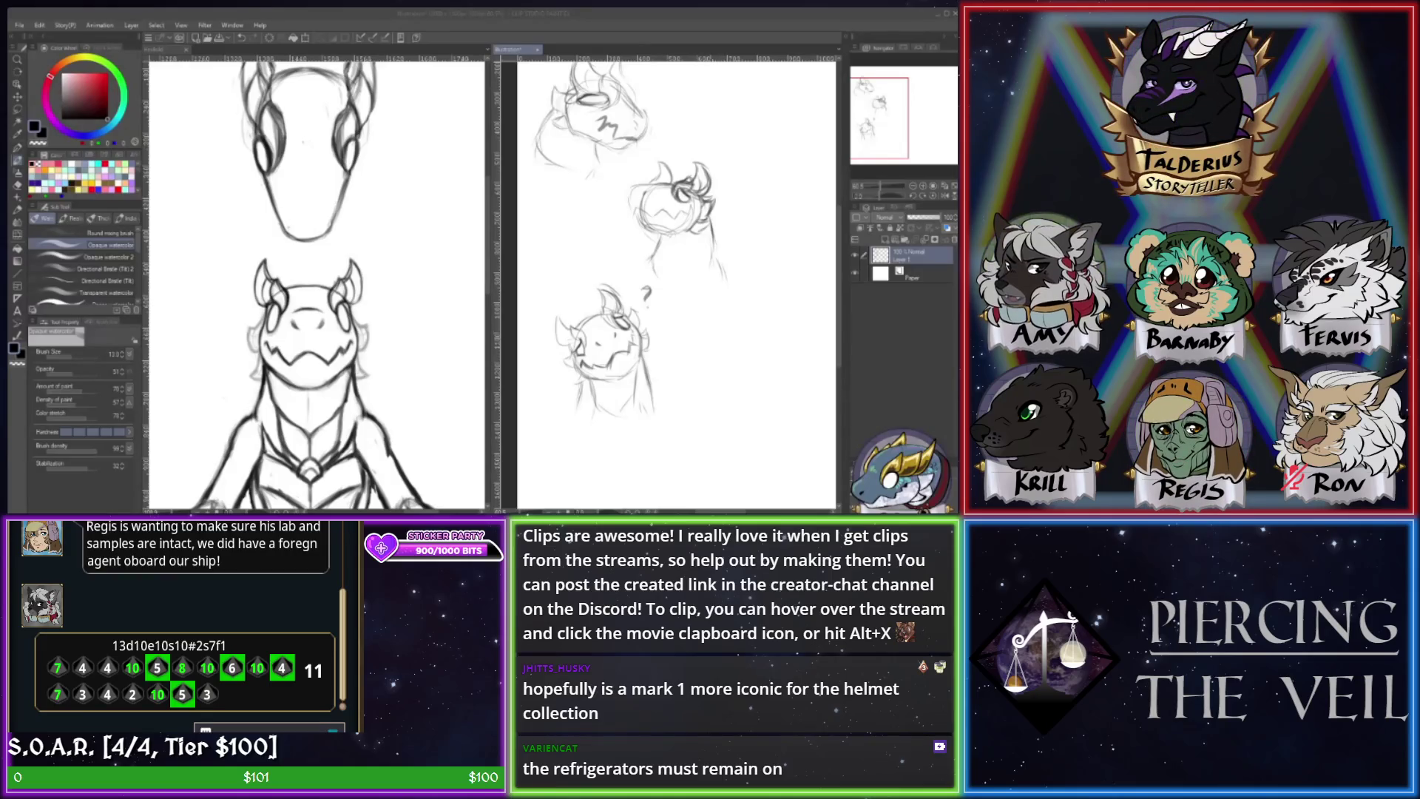
- Pan to empty space and sketch a new closed round head outline with two eyes
left_click_drag(876, 147, 893, 154)
left_click_drag(684, 282, 695, 337)
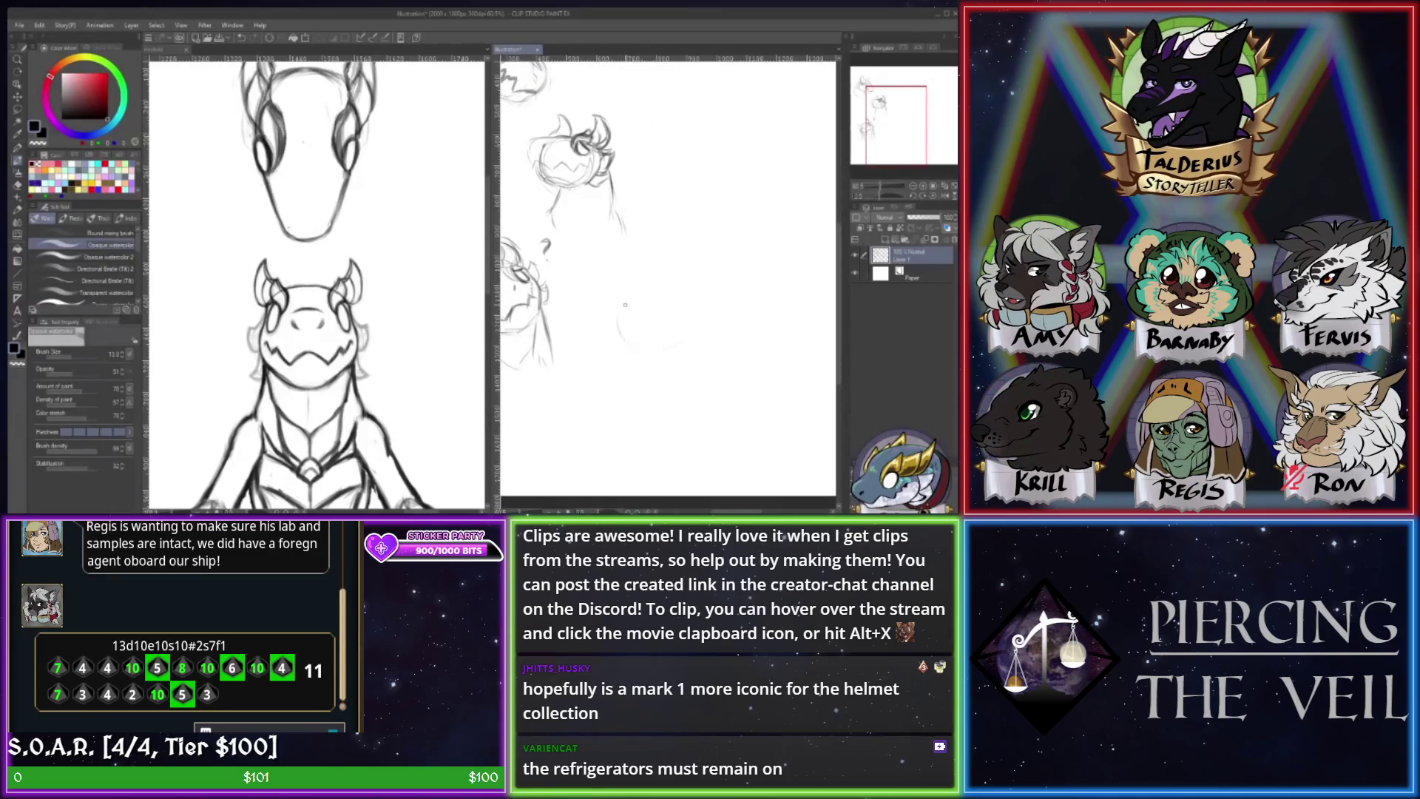
left_click_drag(690, 286, 699, 333)
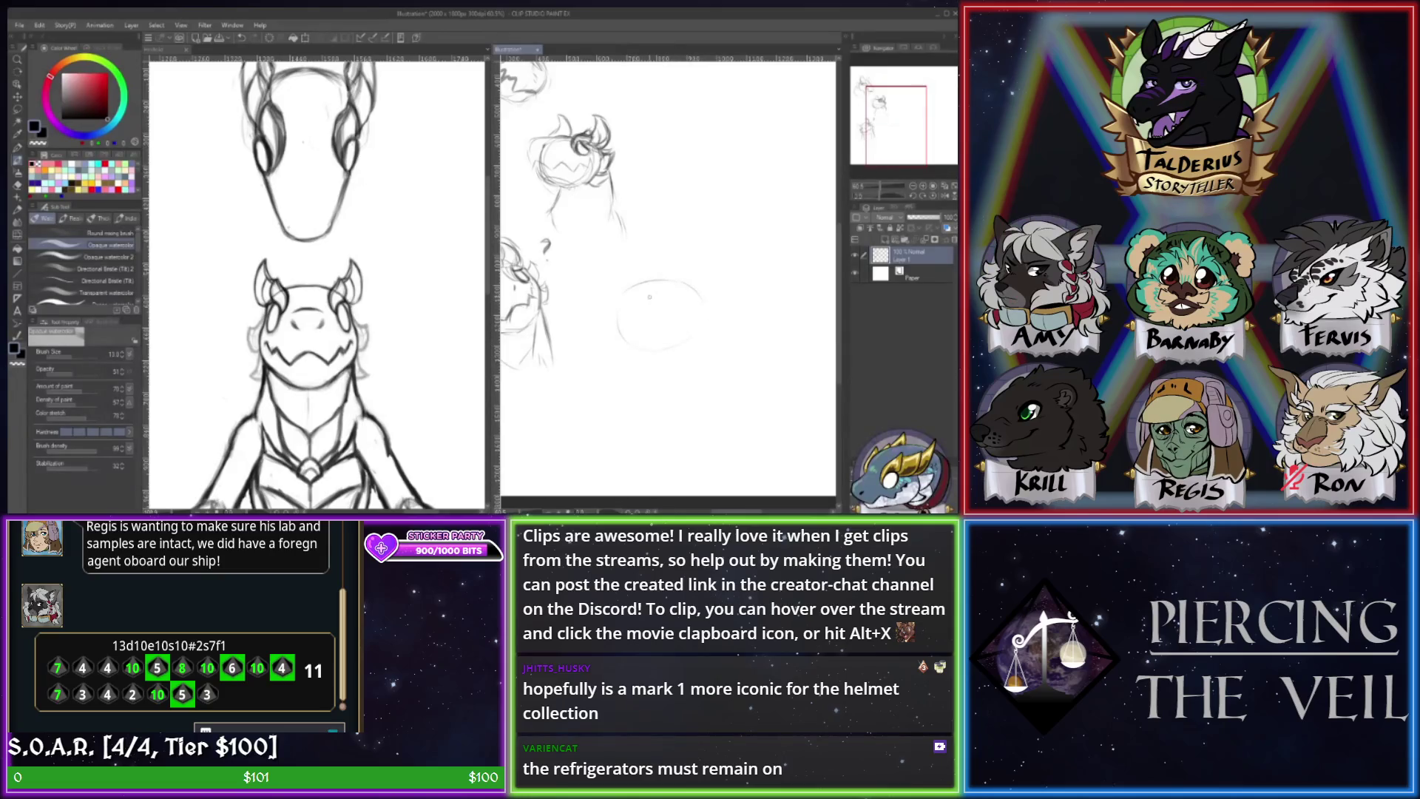
left_click_drag(640, 291, 648, 299)
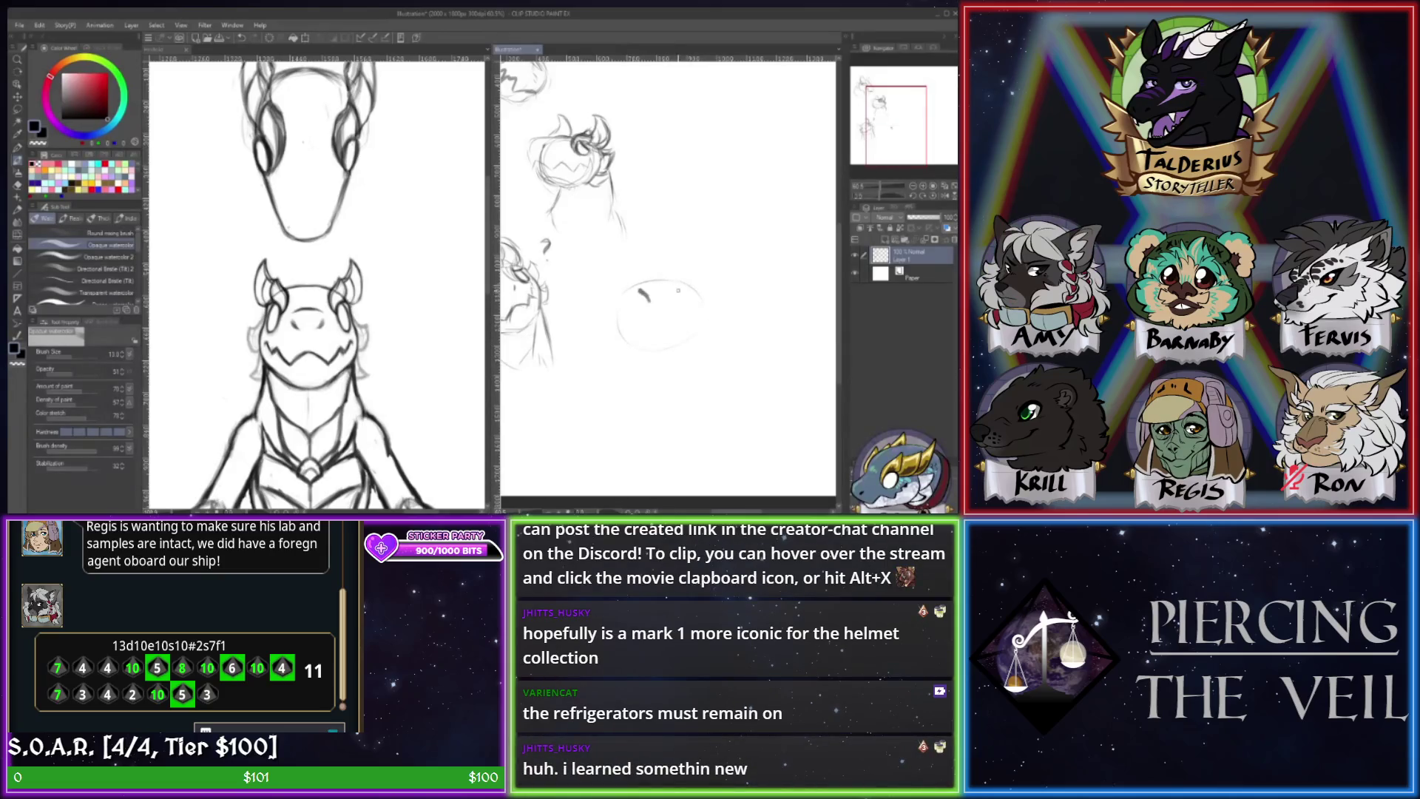
mouse_move(677, 287)
left_mouse_down()
mouse_move(615, 305)
mouse_move(618, 318)
mouse_move(691, 326)
mouse_move(620, 316)
mouse_move(691, 311)
mouse_move(648, 275)
mouse_move(634, 285)
mouse_move(684, 277)
mouse_move(653, 281)
mouse_move(630, 339)
mouse_move(667, 358)
mouse_move(698, 326)
left_mouse_up()
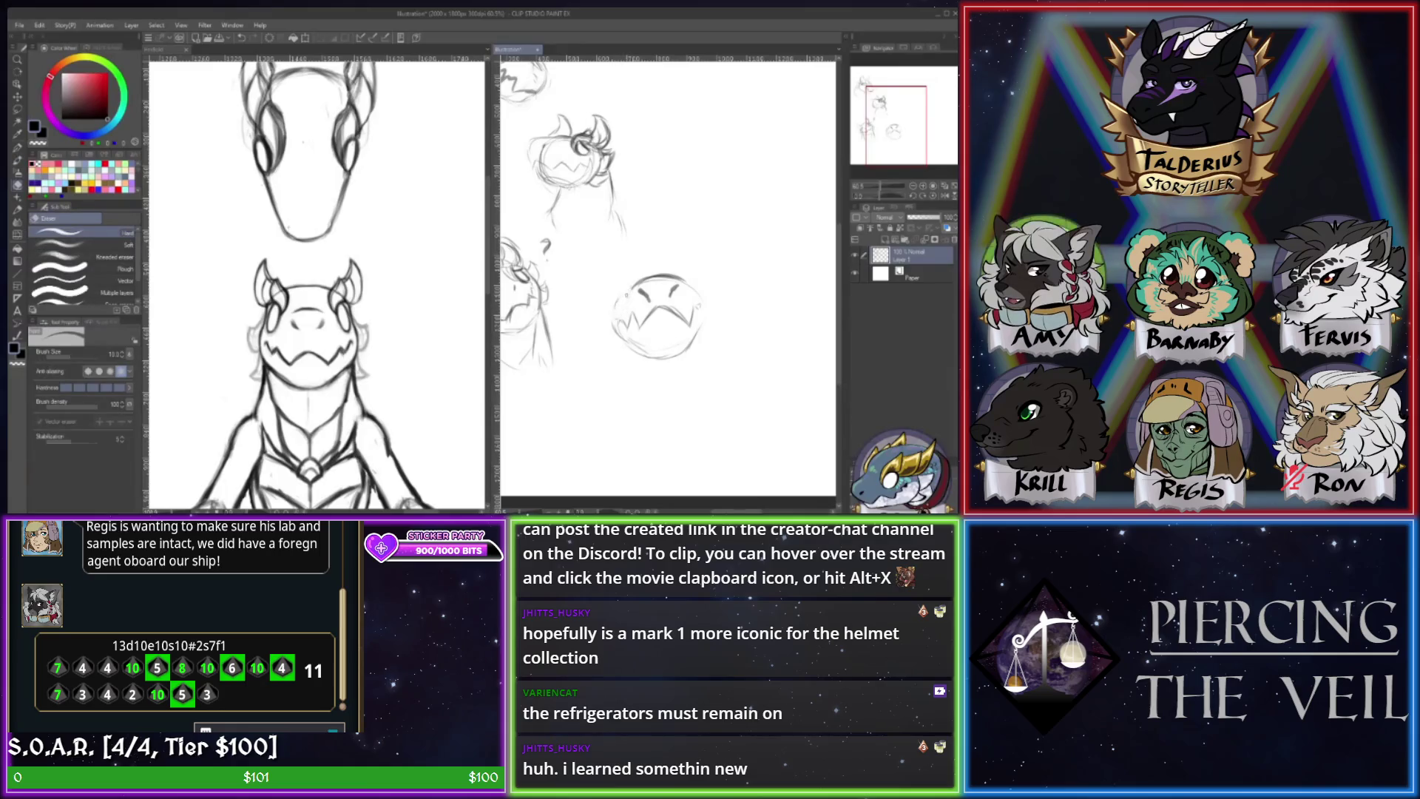
- Darken the round head's upper-left edge and add facial marks inside it
left_click_drag(626, 292, 615, 307)
key("e")
key("b")
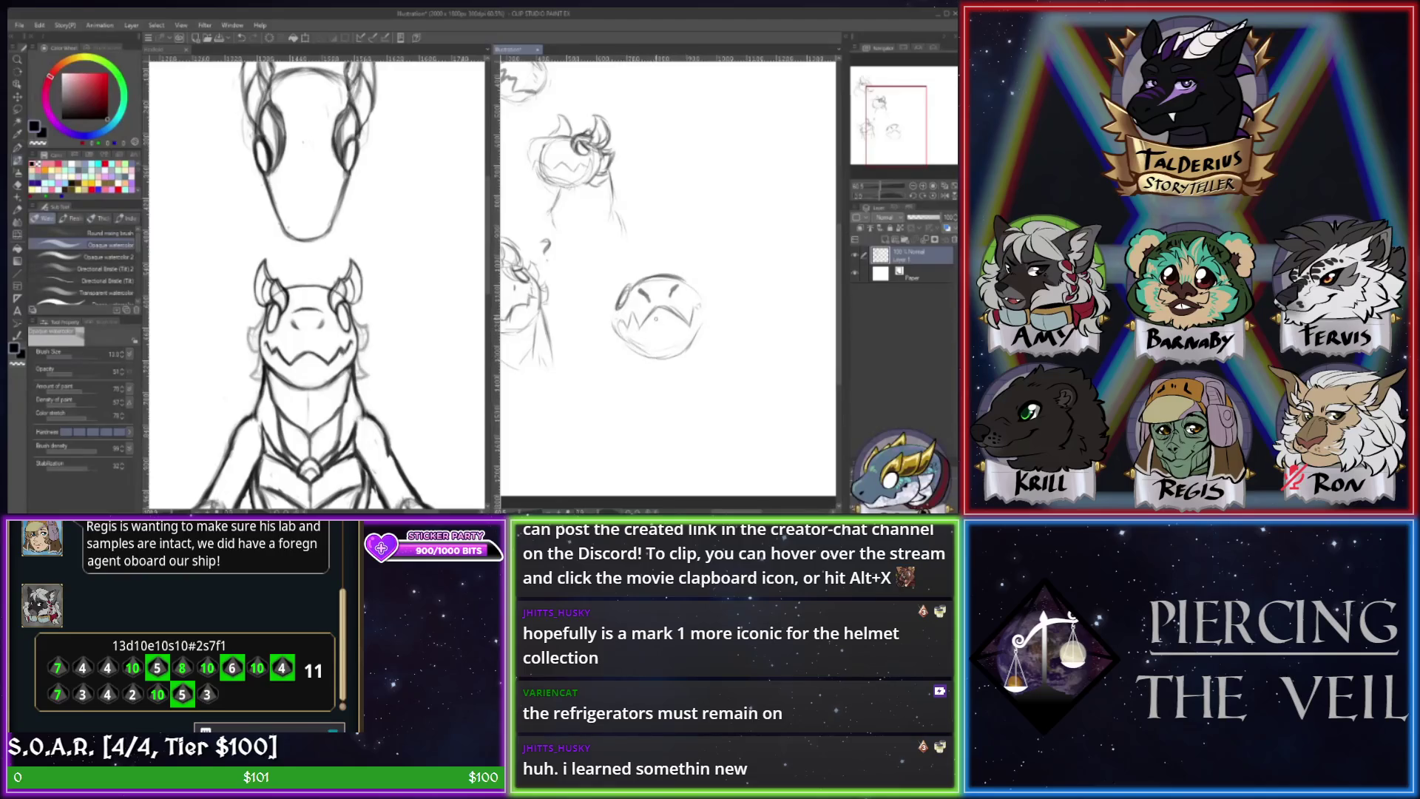
key("e")
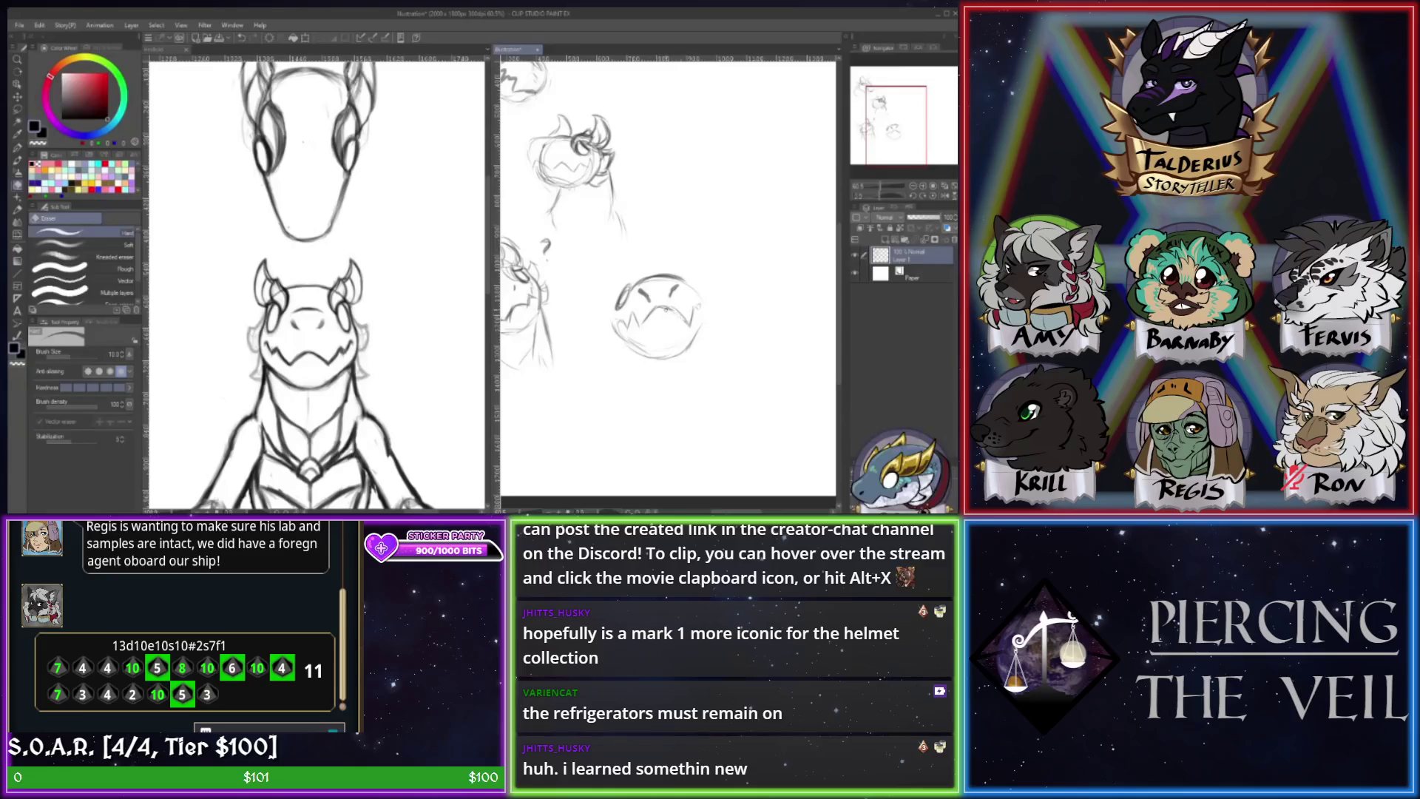
key("b")
mouse_move(658, 306)
left_mouse_down()
mouse_move(636, 330)
mouse_move(665, 325)
mouse_move(695, 287)
left_mouse_up()
- Add strokes along the round head's left edge and refine its lower-left outline
mouse_move(624, 310)
left_mouse_down()
mouse_move(631, 318)
mouse_move(669, 275)
left_mouse_up()
key("e")
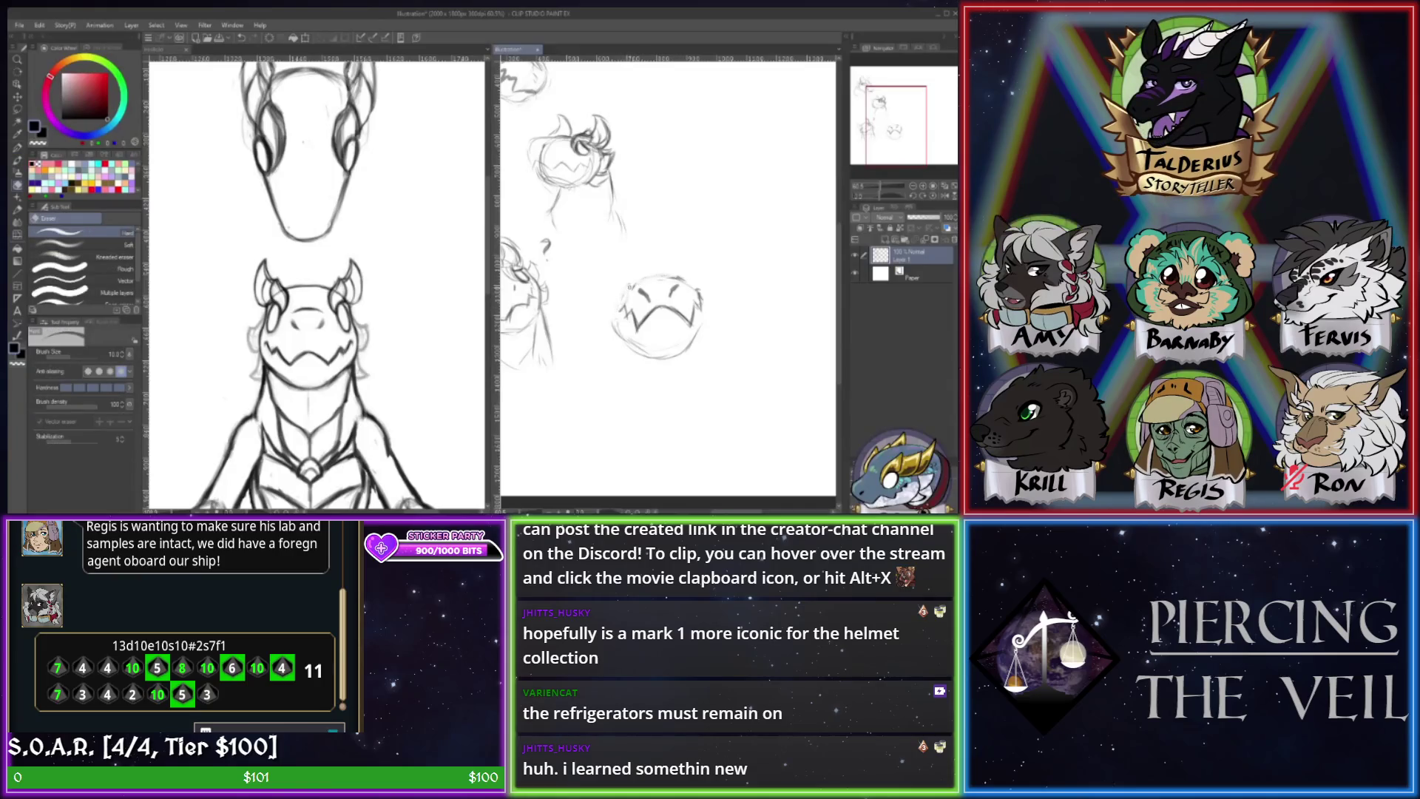
key("b")
left_click_drag(627, 302, 618, 301)
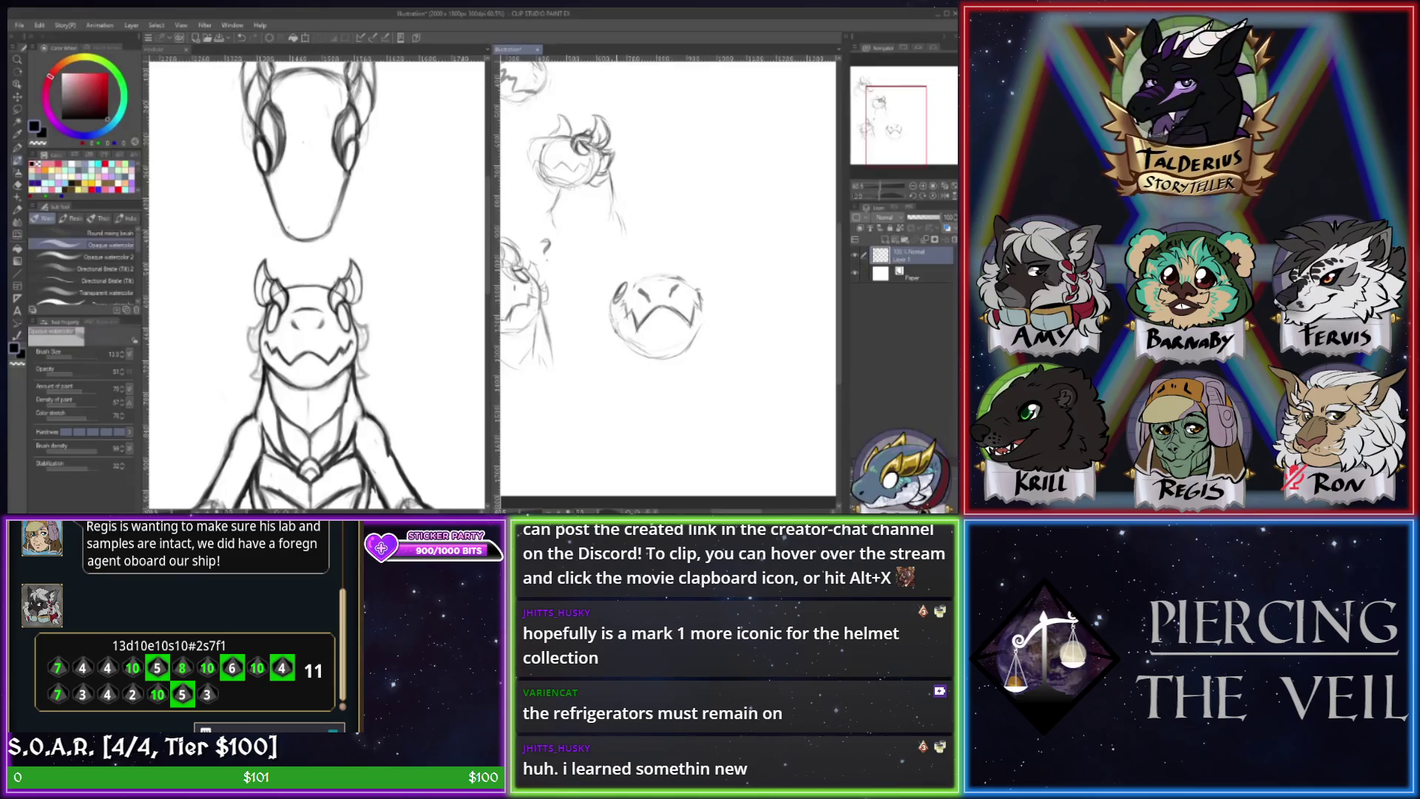
left_click_drag(615, 325, 649, 352)
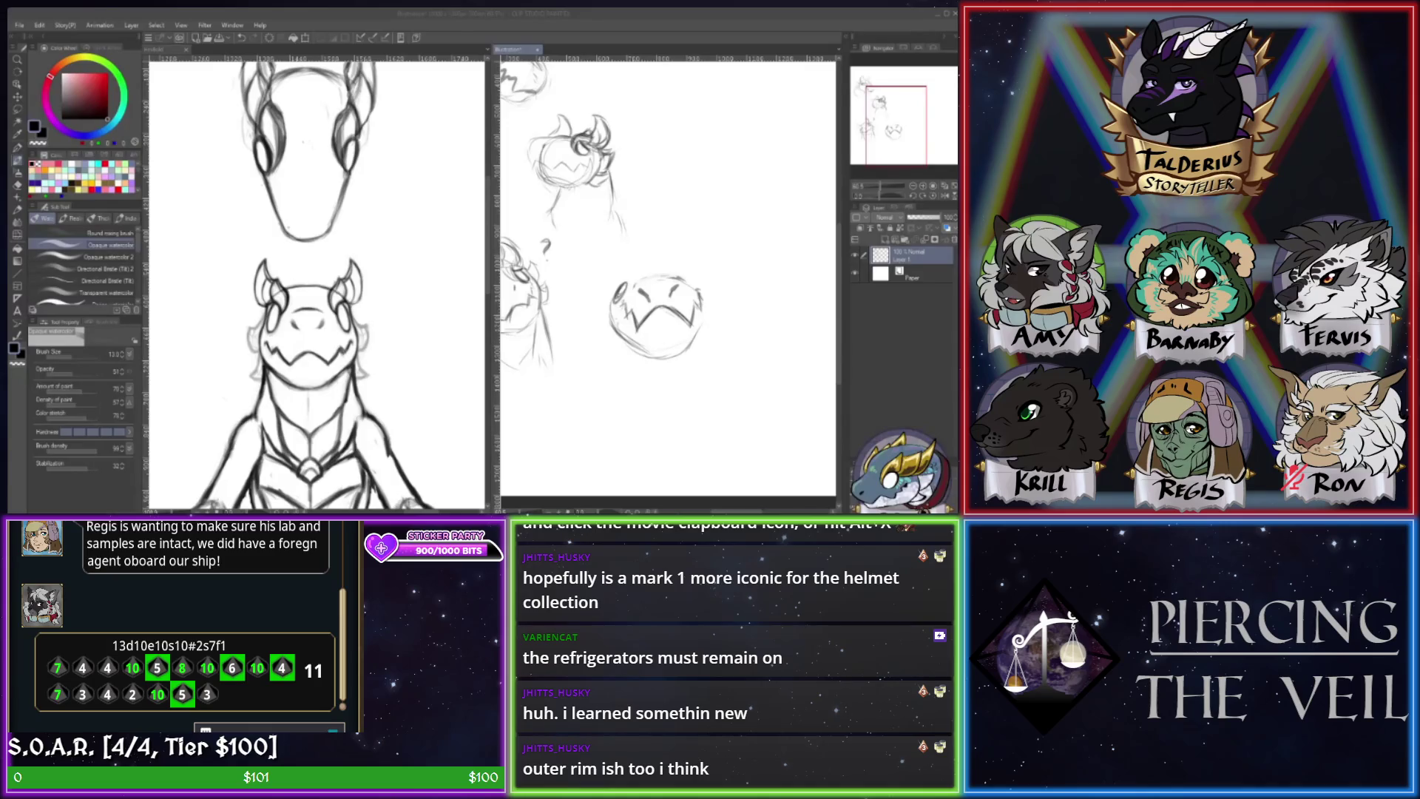
key("e")
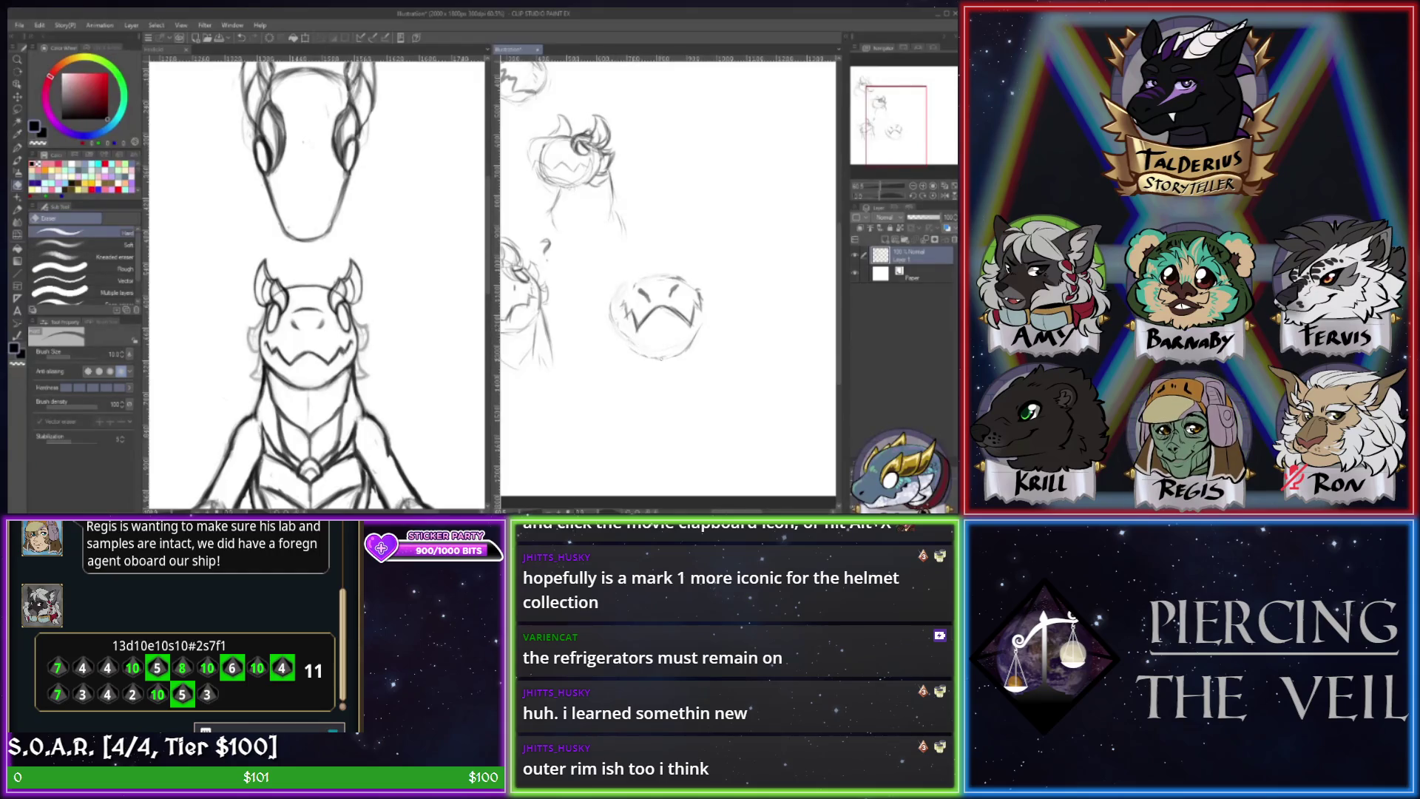
- Firm up the round head's bottom edge with two darker strokes
key("b")
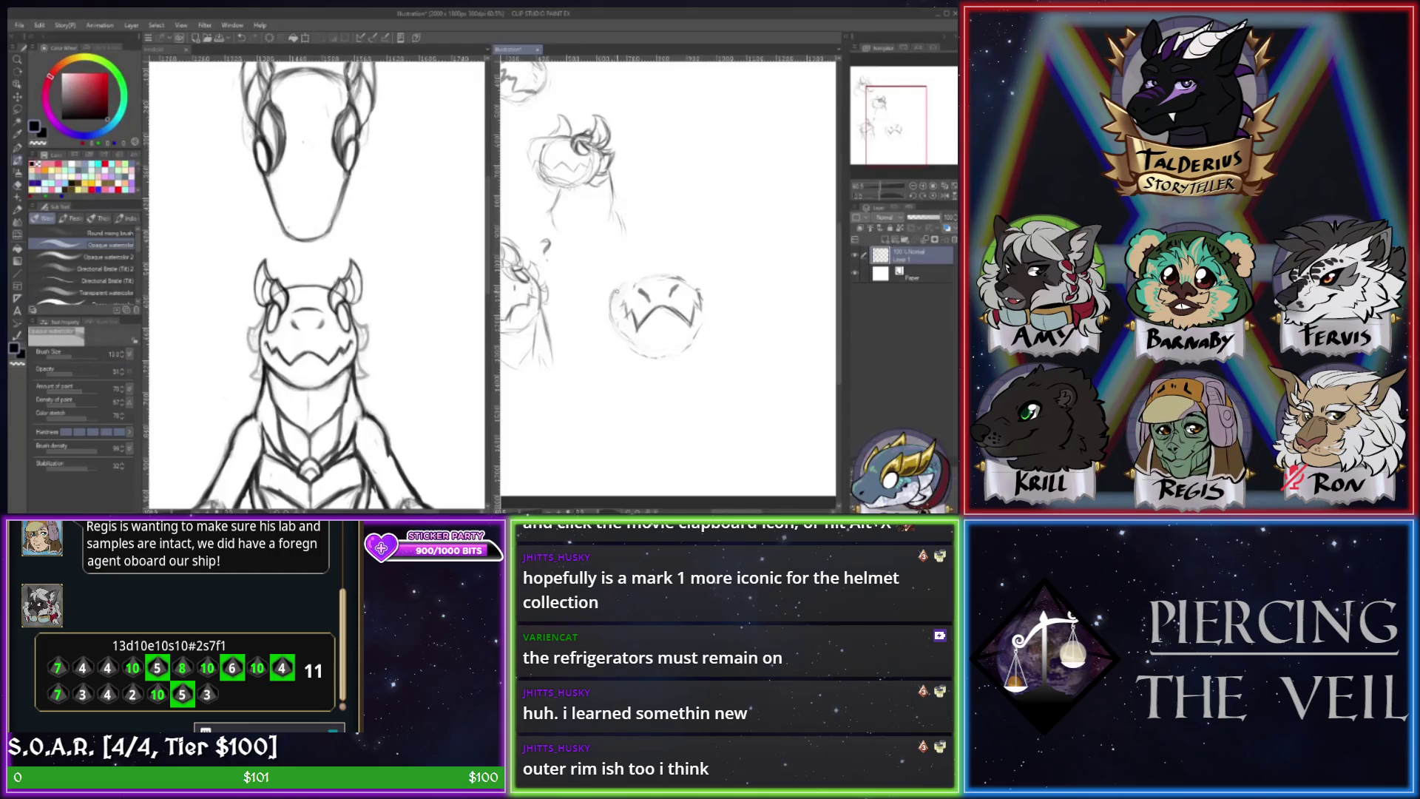
left_click_drag(634, 338, 651, 354)
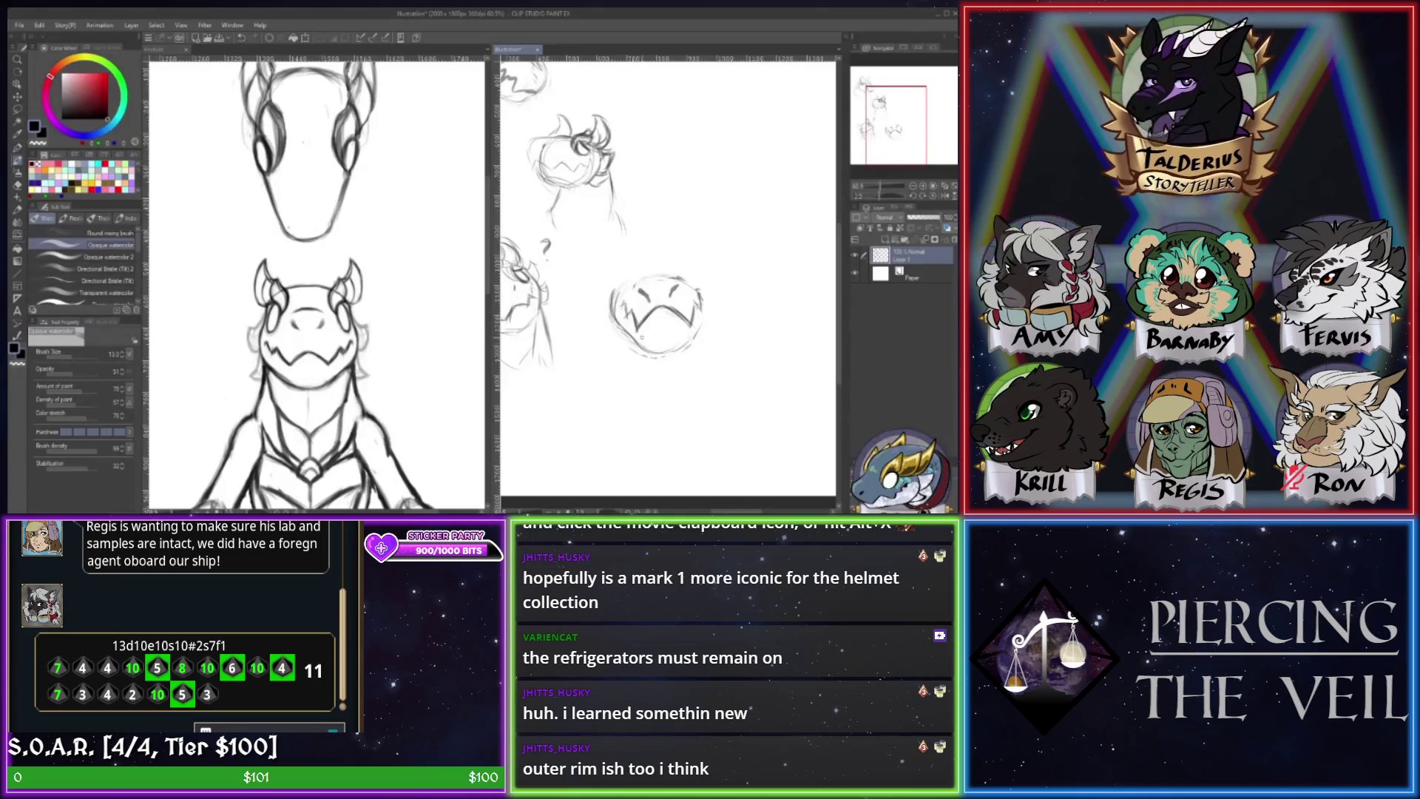
left_click_drag(641, 349, 680, 341)
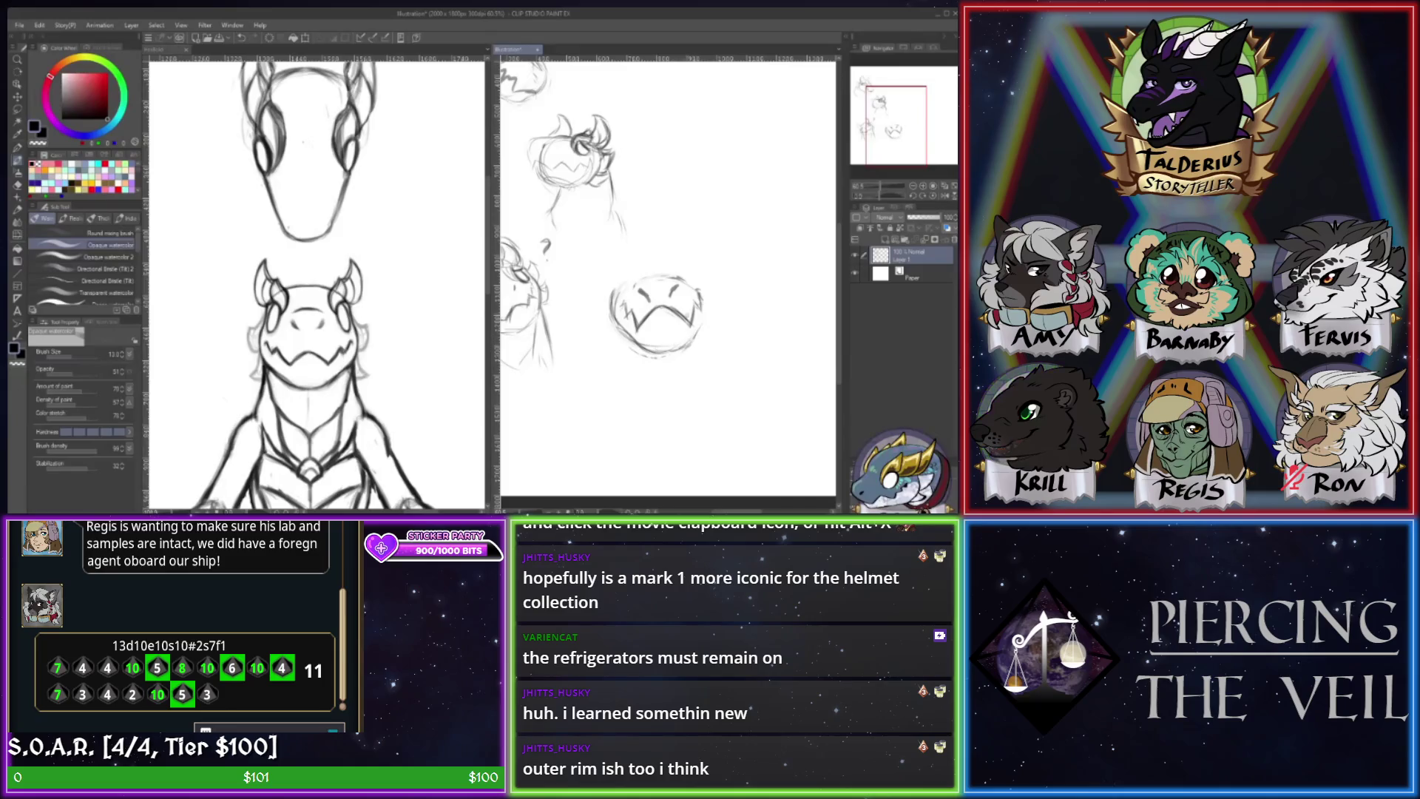
key("e")
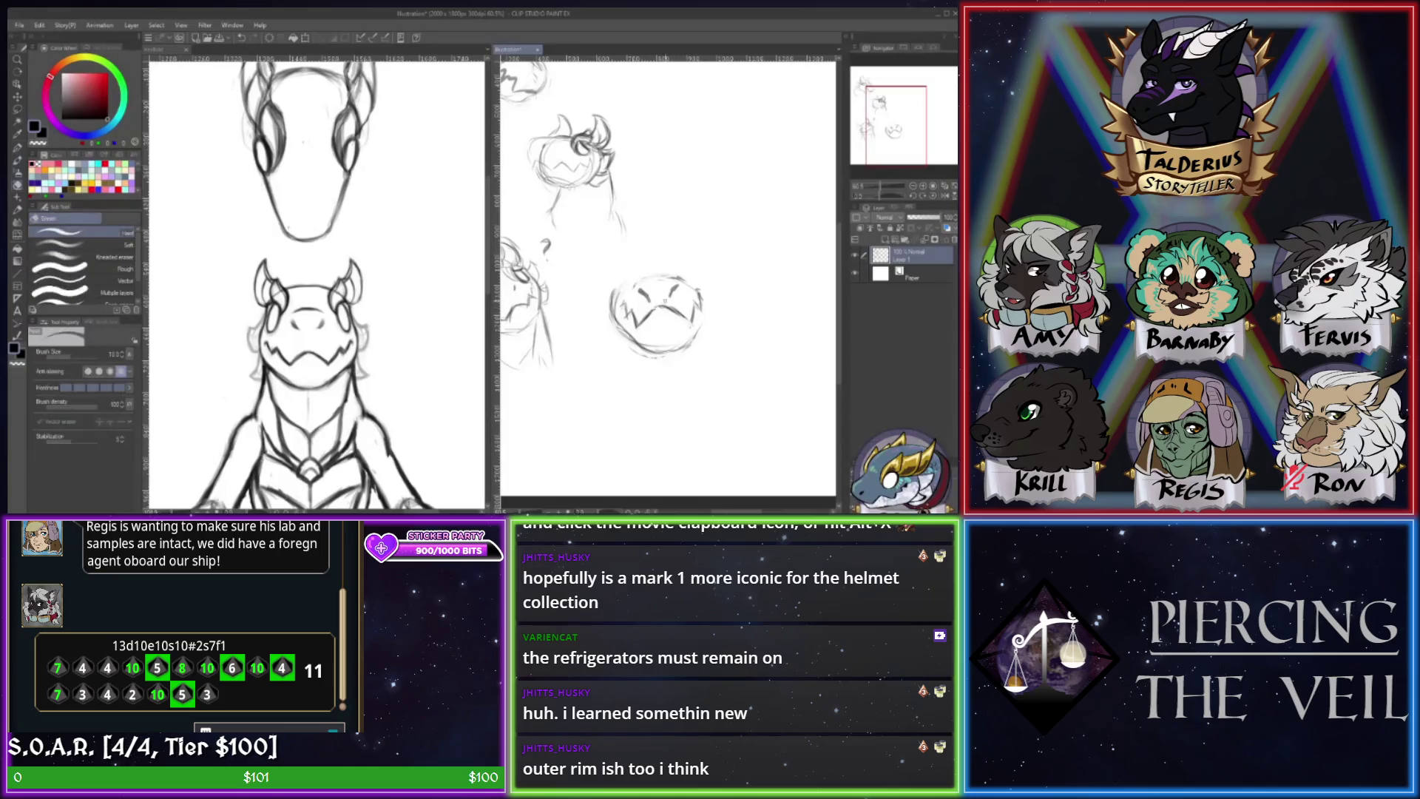
key("b")
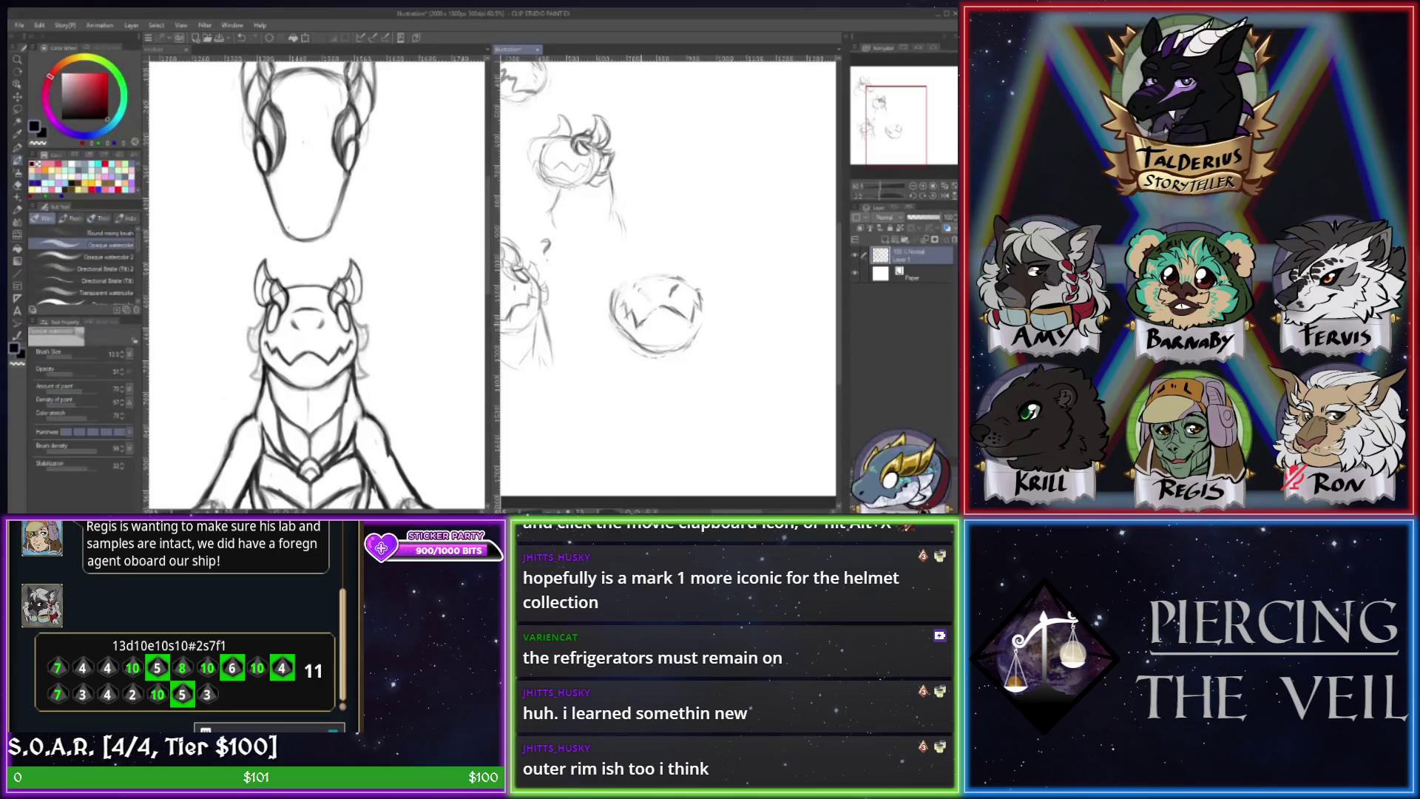
- Touch up marks inside the round head, then draw the ear arc and right cheek line
key("e")
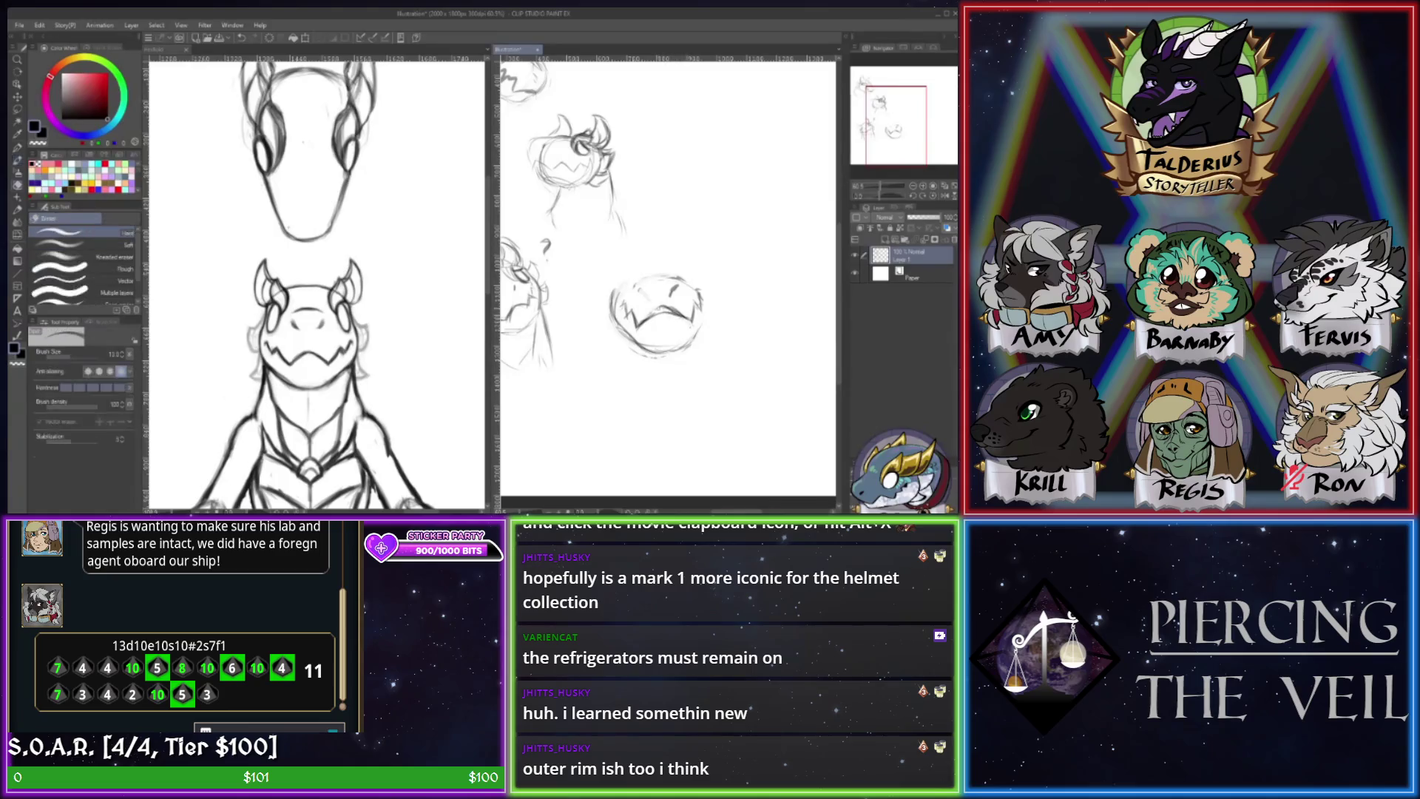
key("b")
mouse_move(641, 318)
left_mouse_down()
mouse_move(681, 312)
mouse_move(673, 294)
left_mouse_up()
key("e")
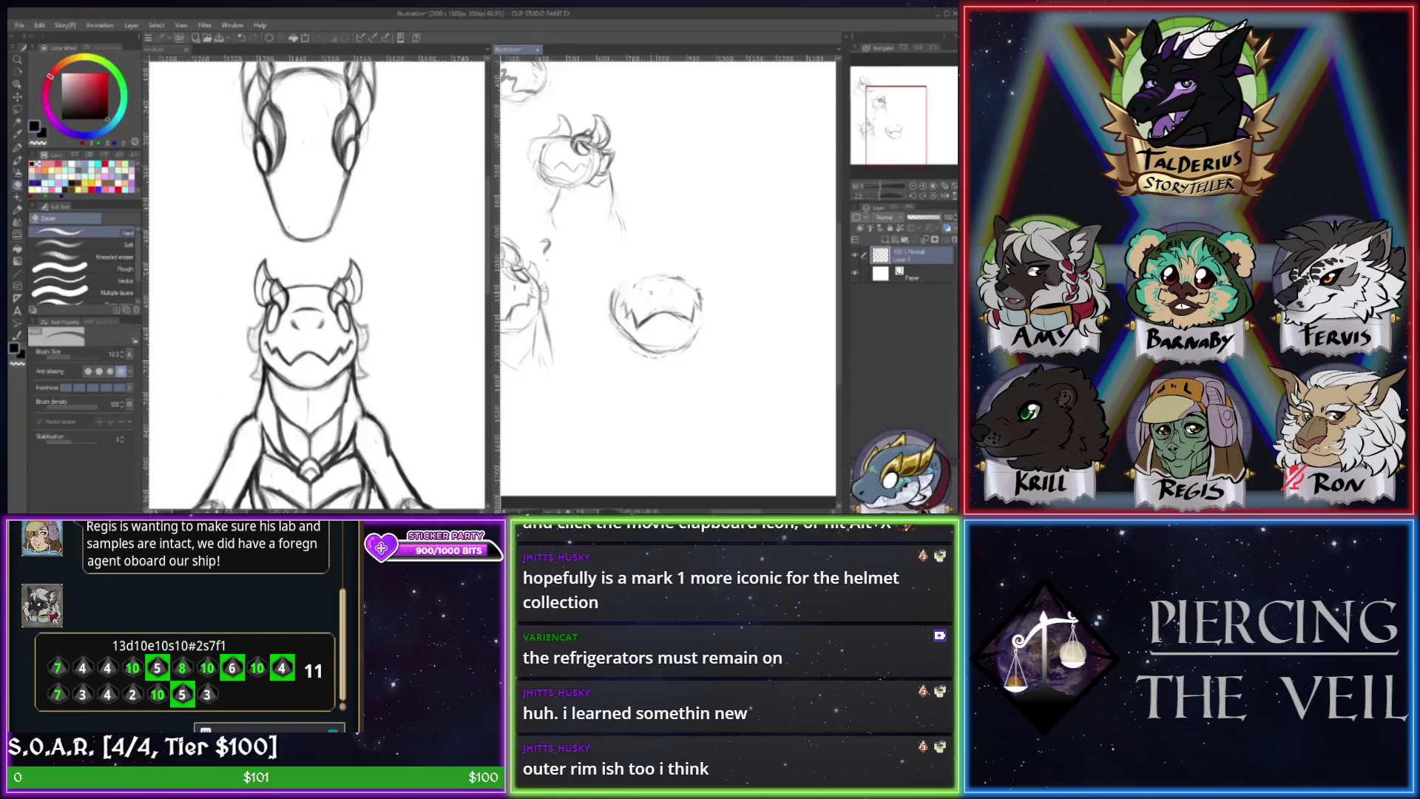
key("b")
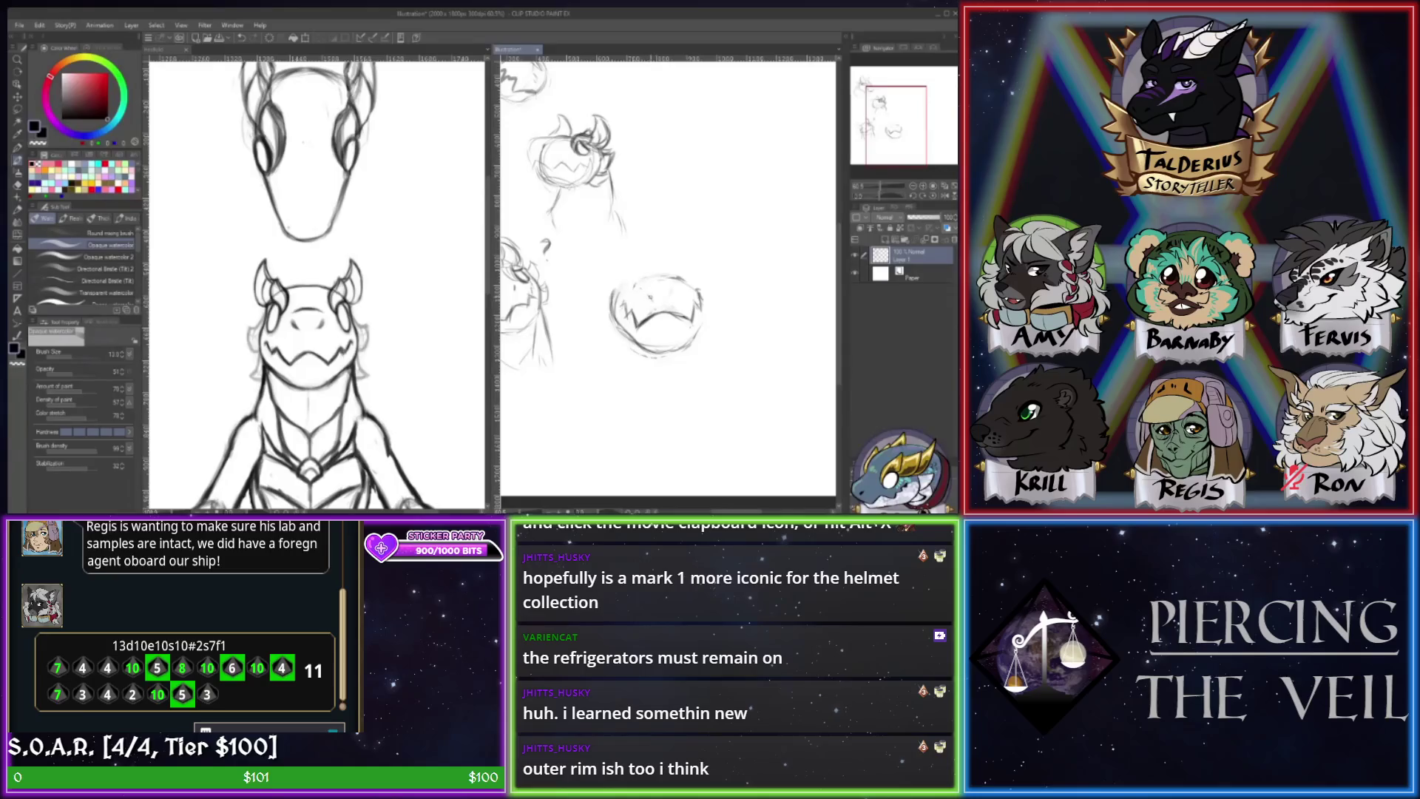
mouse_move(643, 287)
left_mouse_down()
mouse_move(650, 299)
mouse_move(662, 270)
mouse_move(621, 290)
mouse_move(635, 275)
mouse_move(692, 286)
mouse_move(702, 268)
left_mouse_up()
left_click_drag(703, 318, 692, 337)
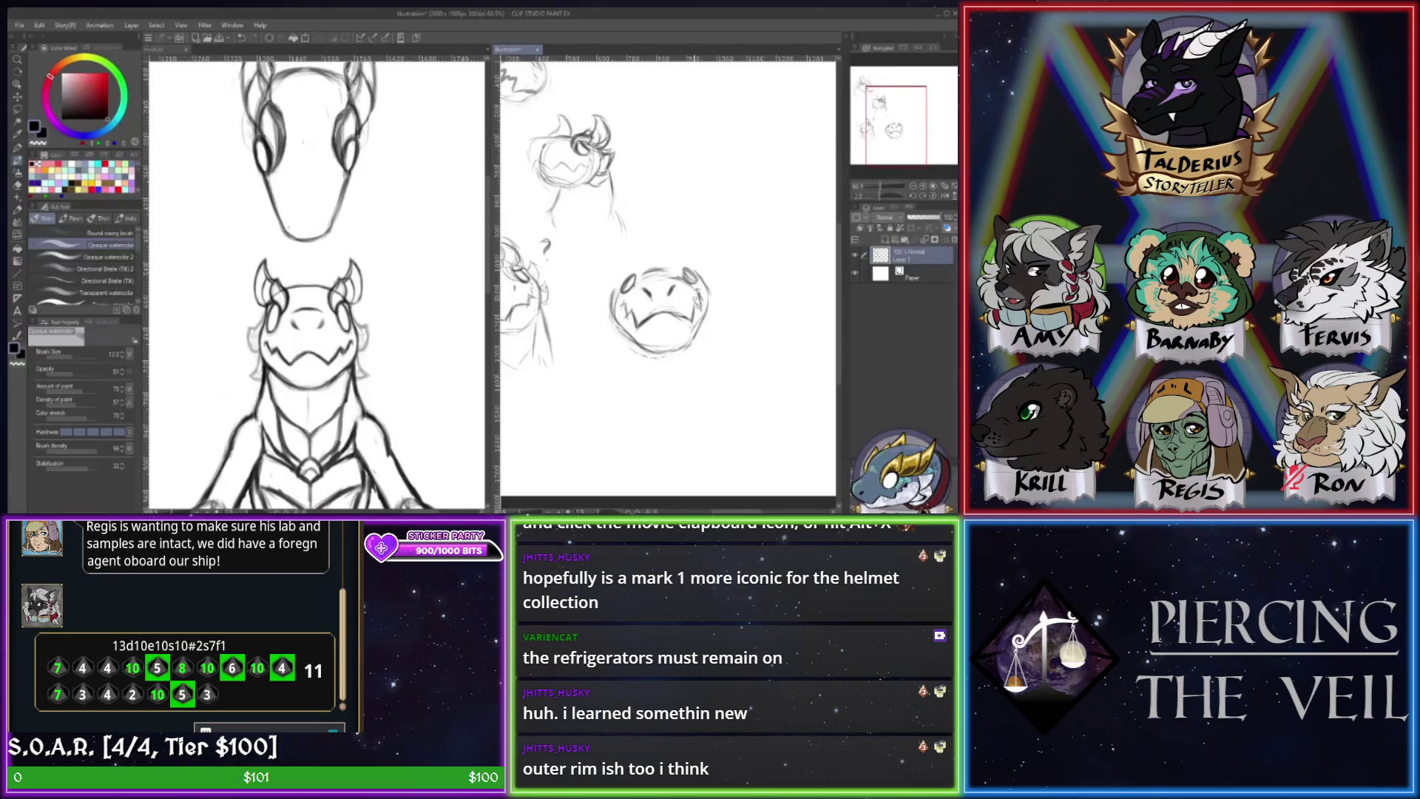
- Add a dark stroke at the round head's eye and a small mark at its top right
key("e")
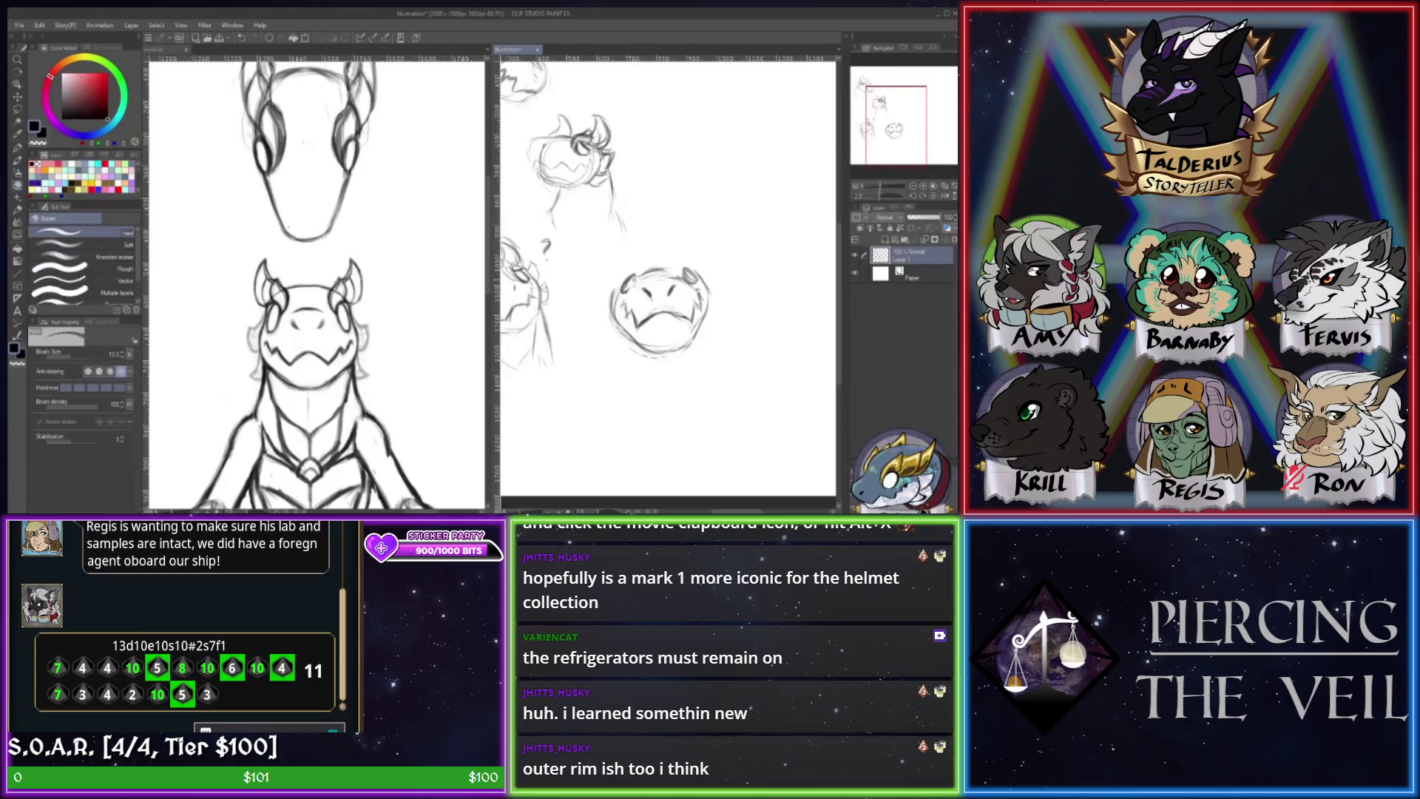
key("b")
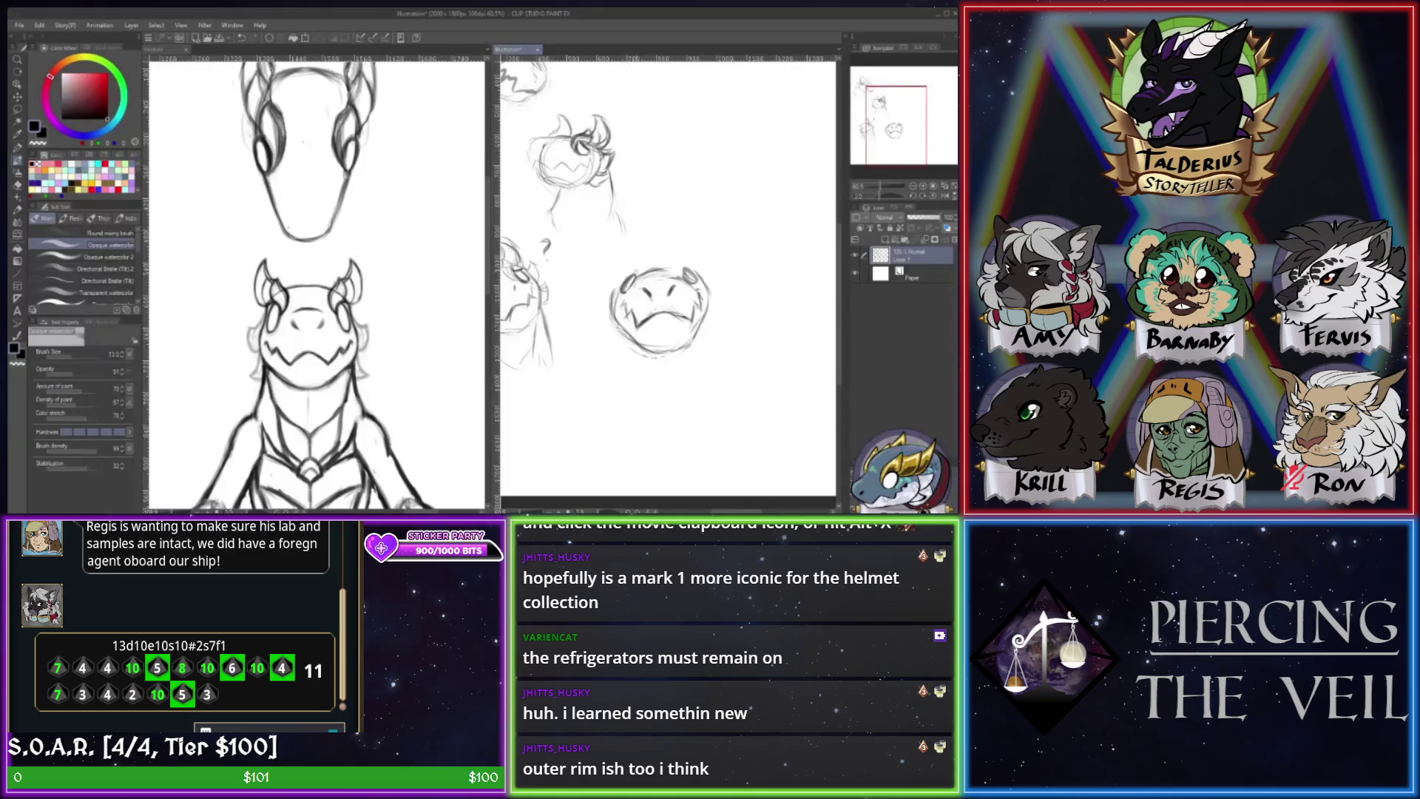
key("e")
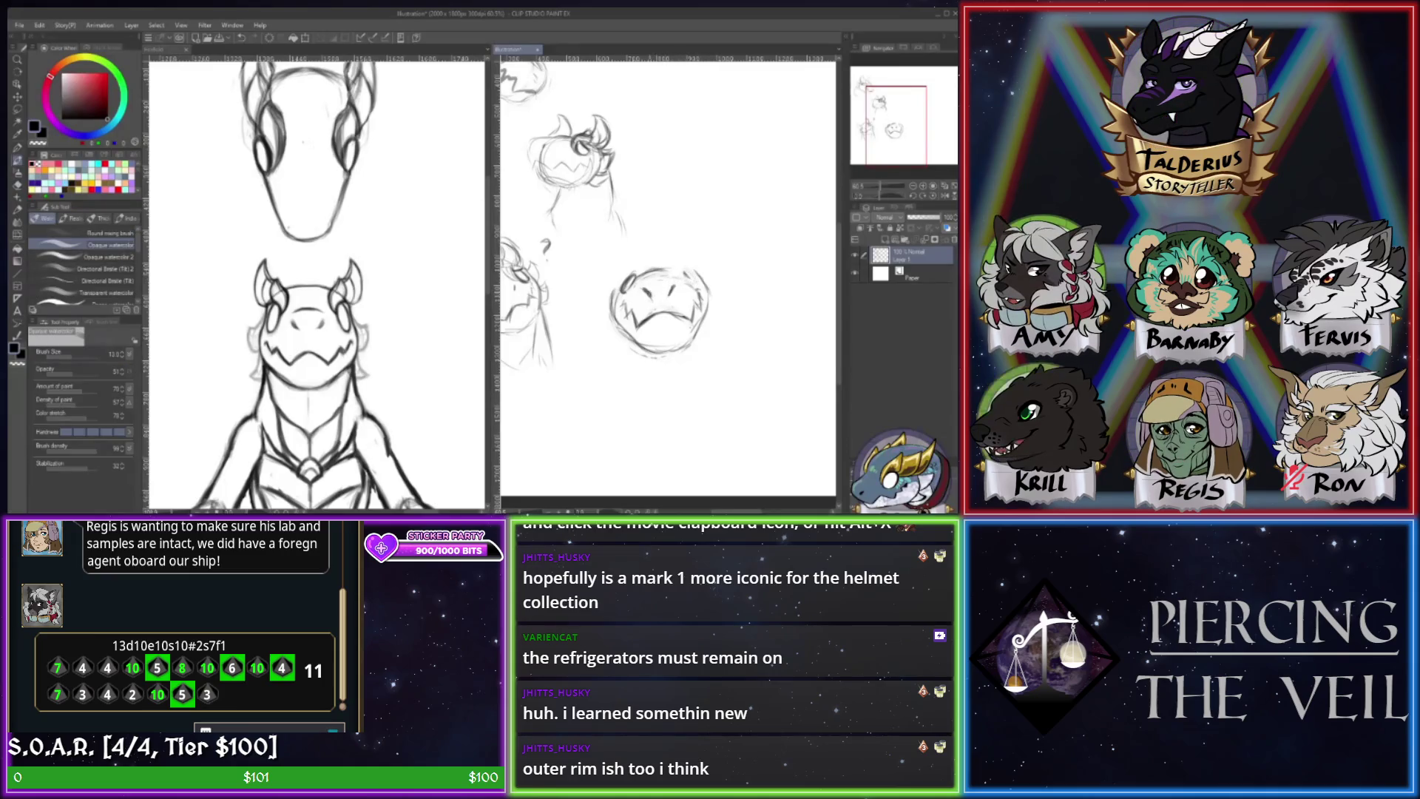
key("b")
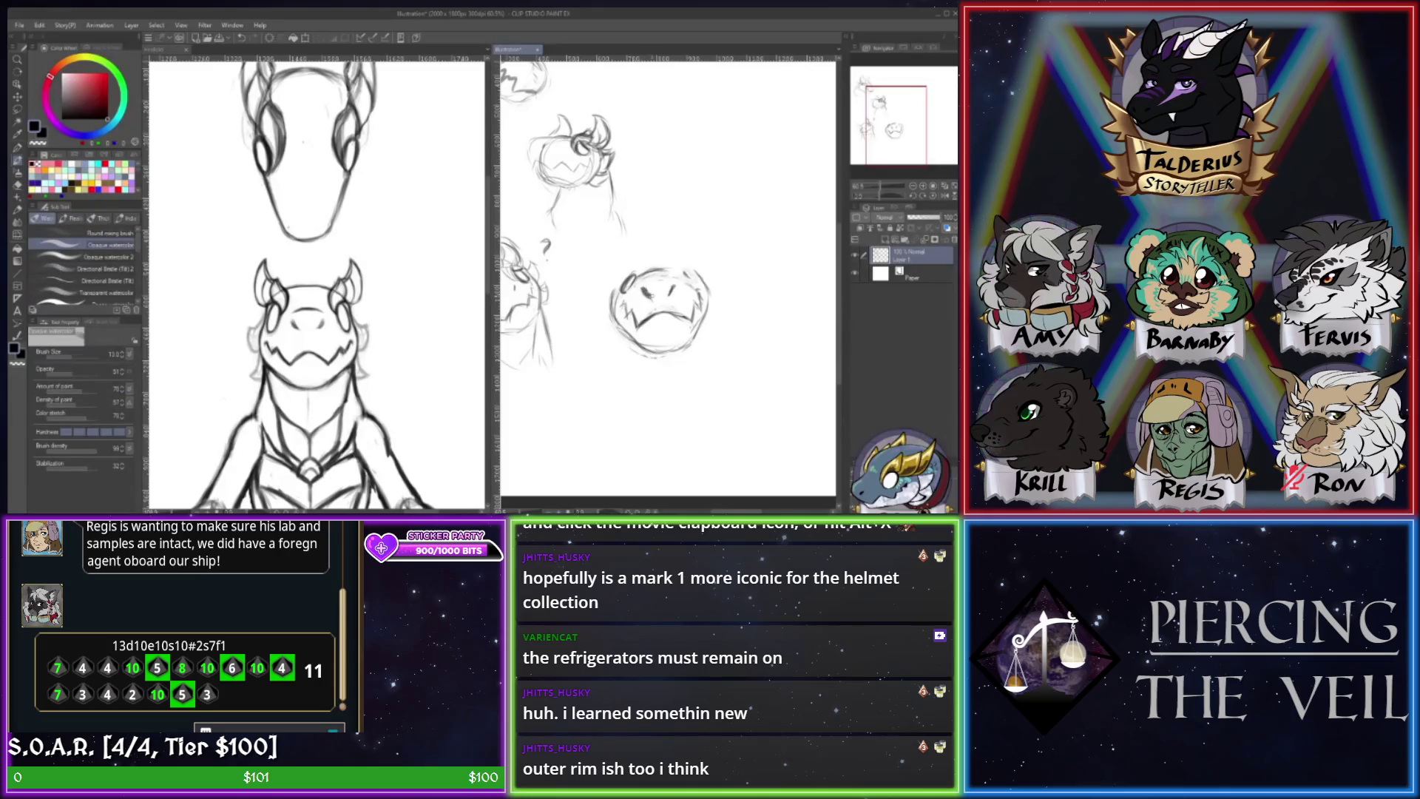
left_click_drag(669, 290, 675, 296)
key("e")
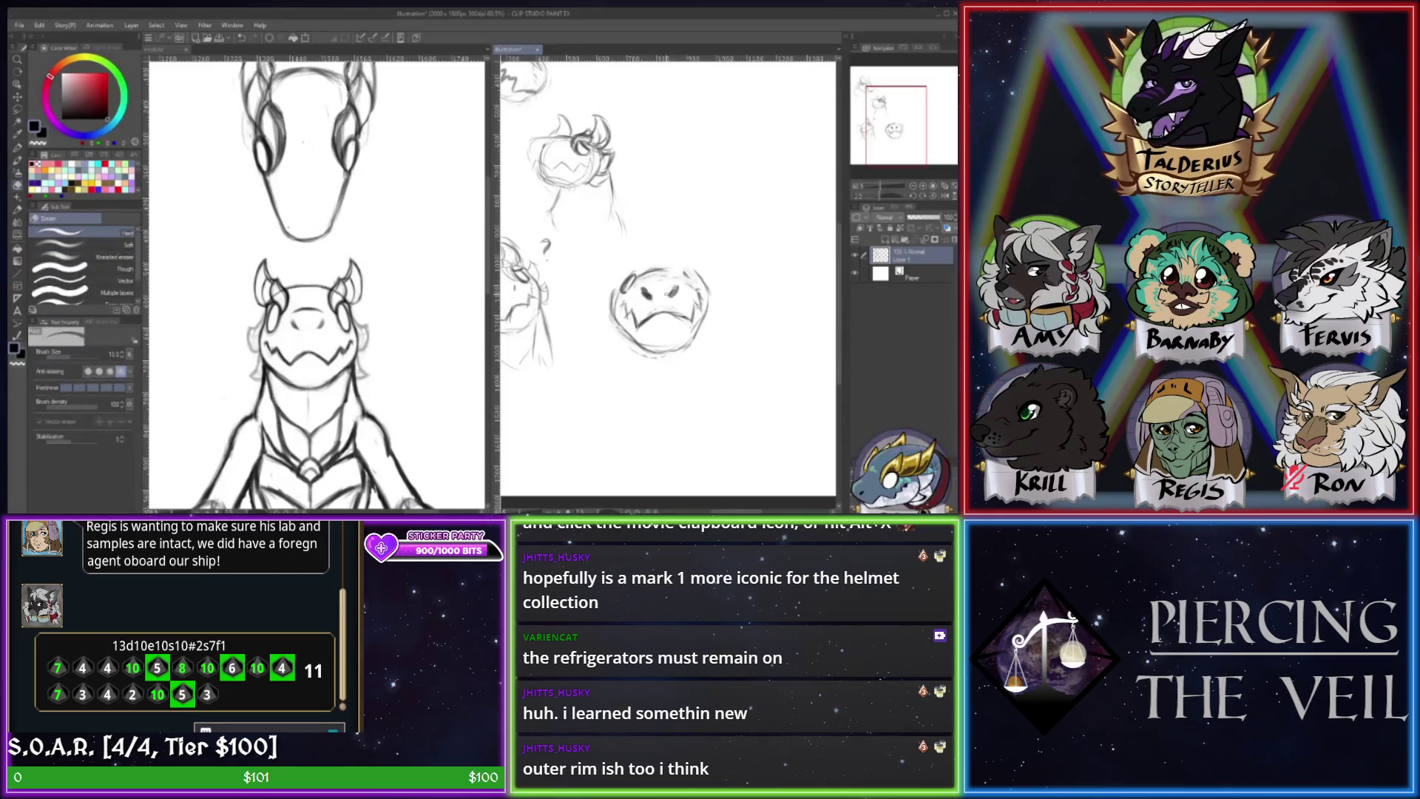
key("b")
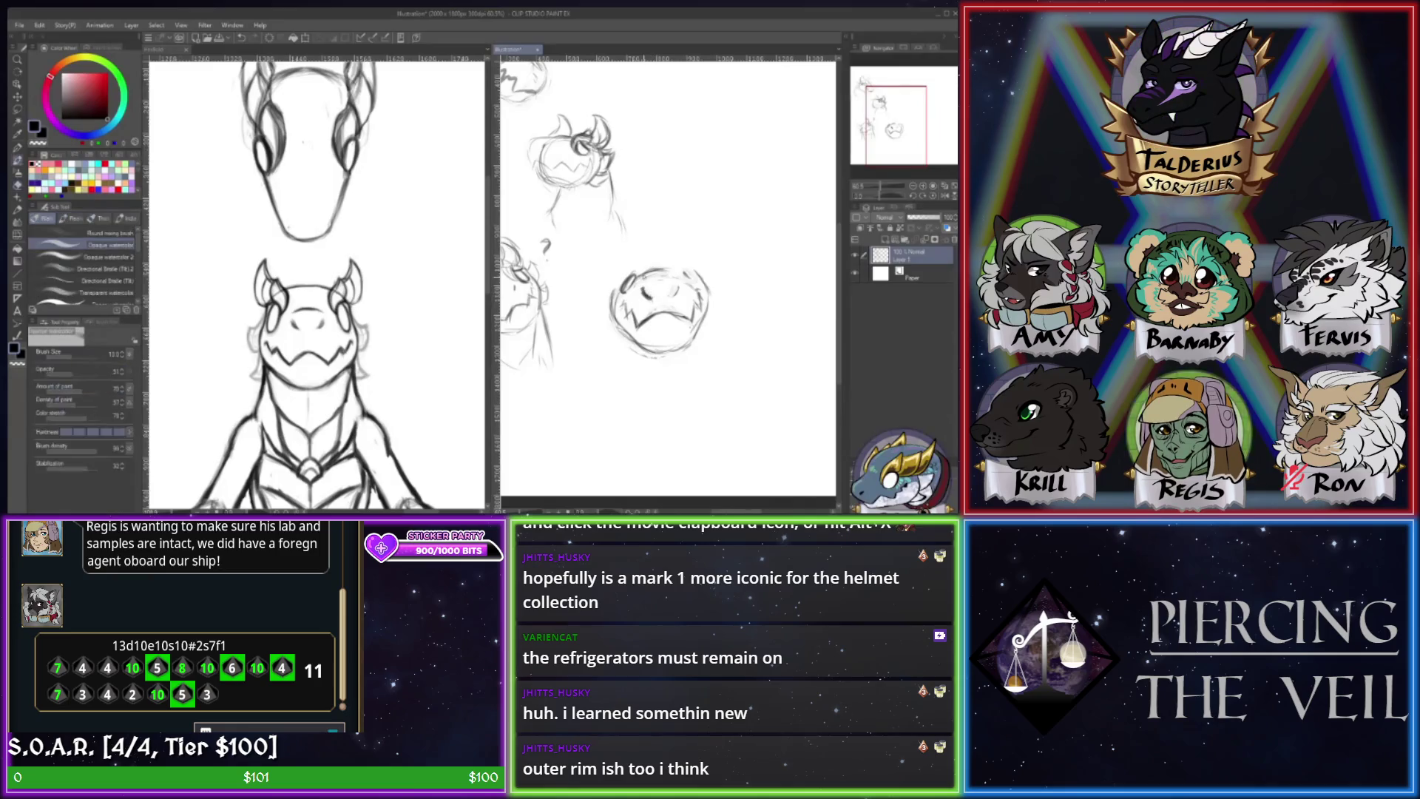
left_click_drag(682, 282, 696, 267)
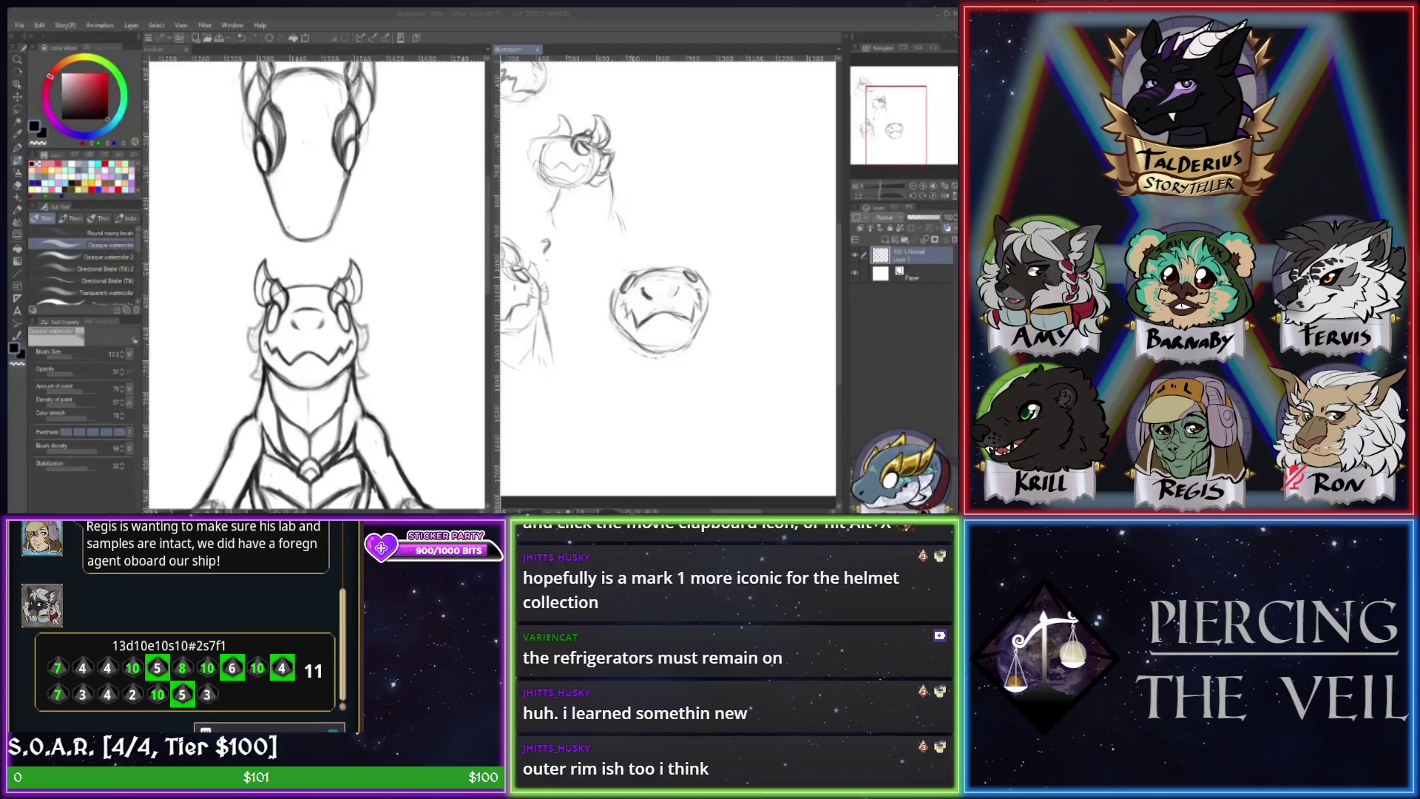
- Erase part of the round head's left outline
key("e")
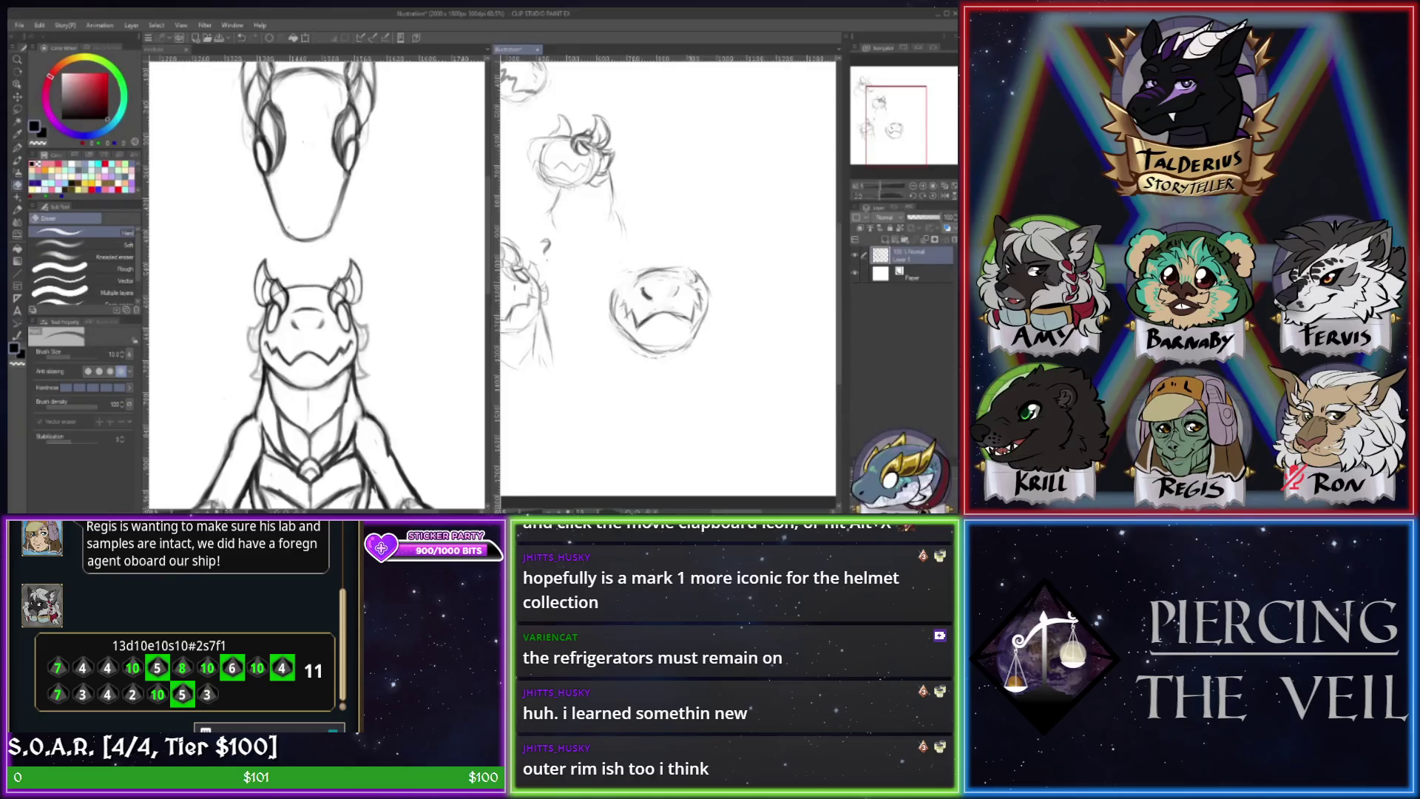
key("b")
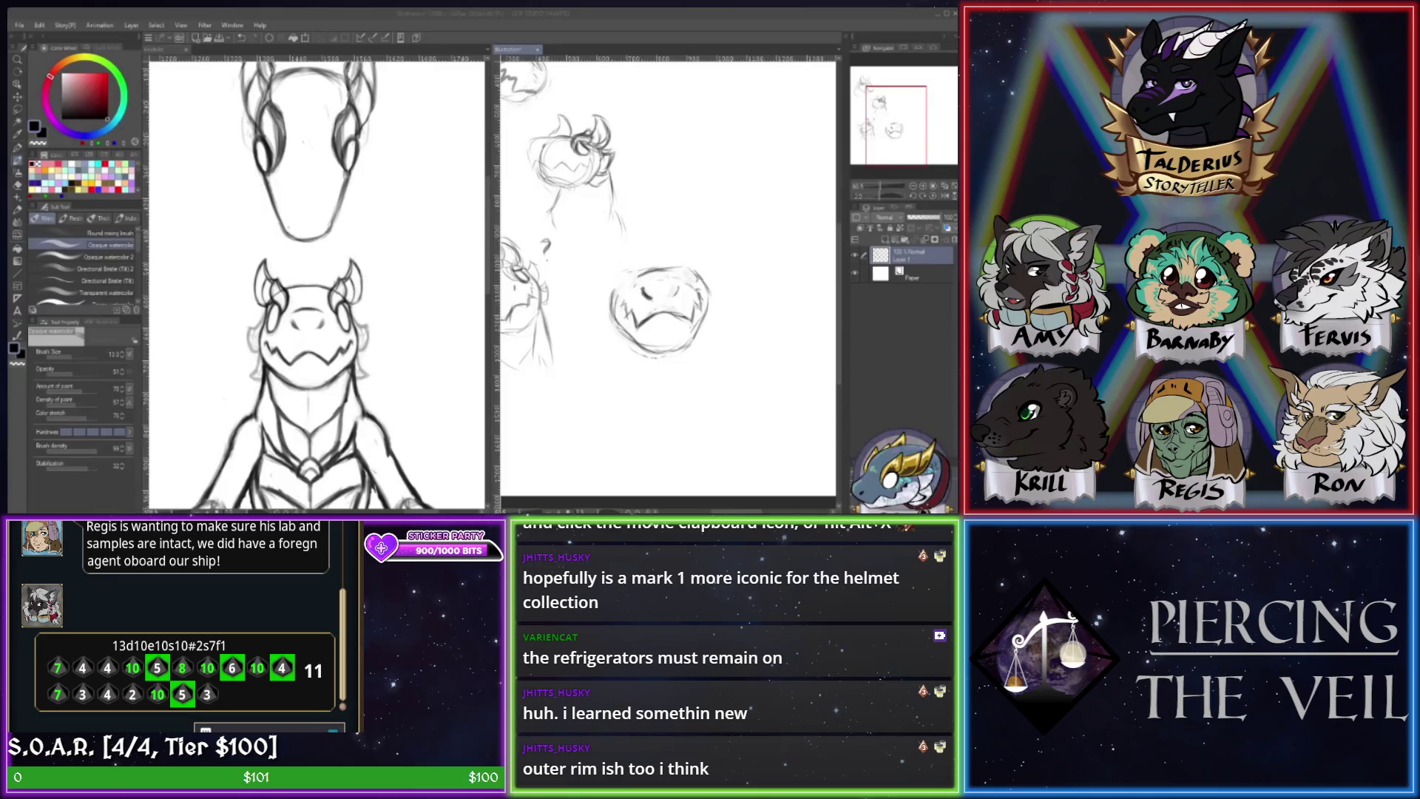
left_click(627, 304)
key("e")
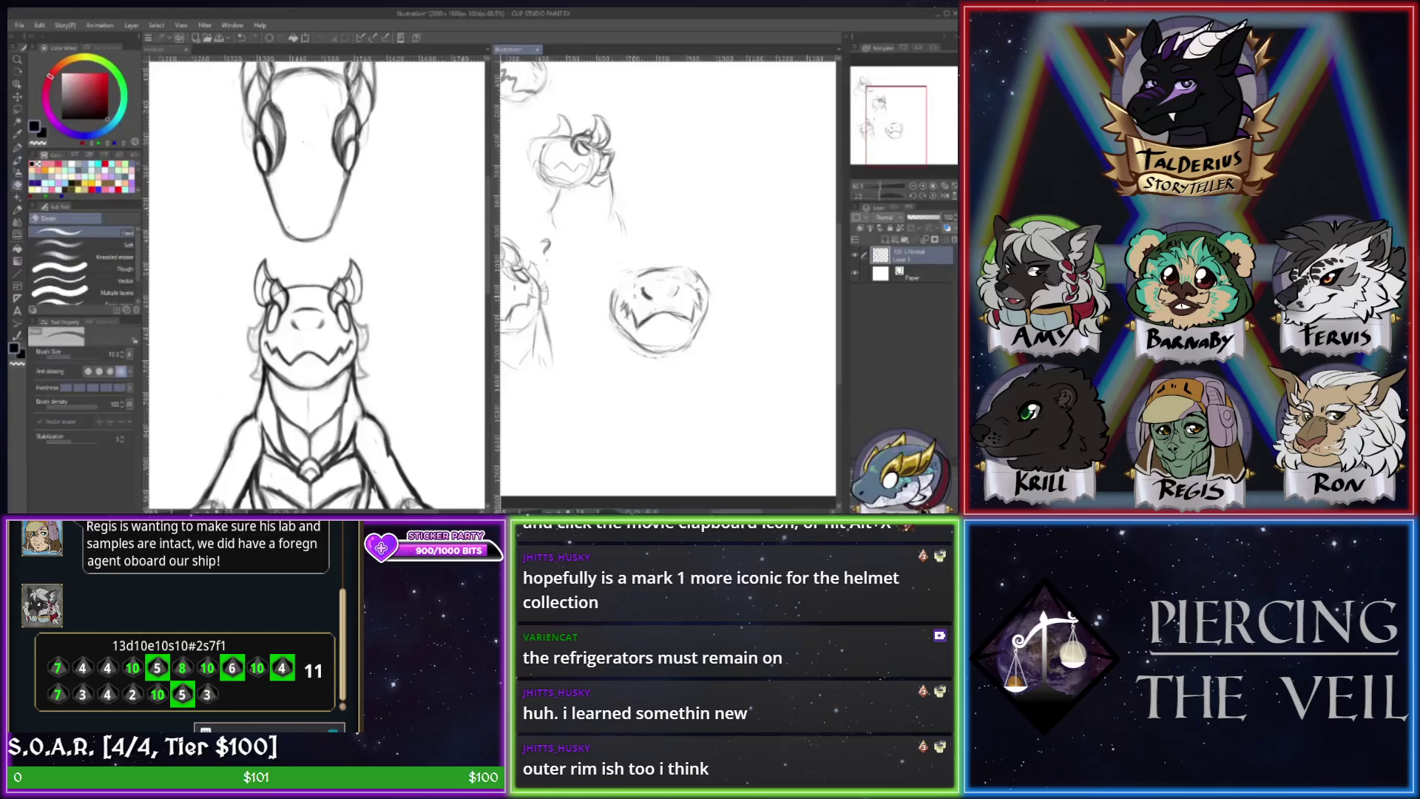
left_click_drag(613, 290, 614, 325)
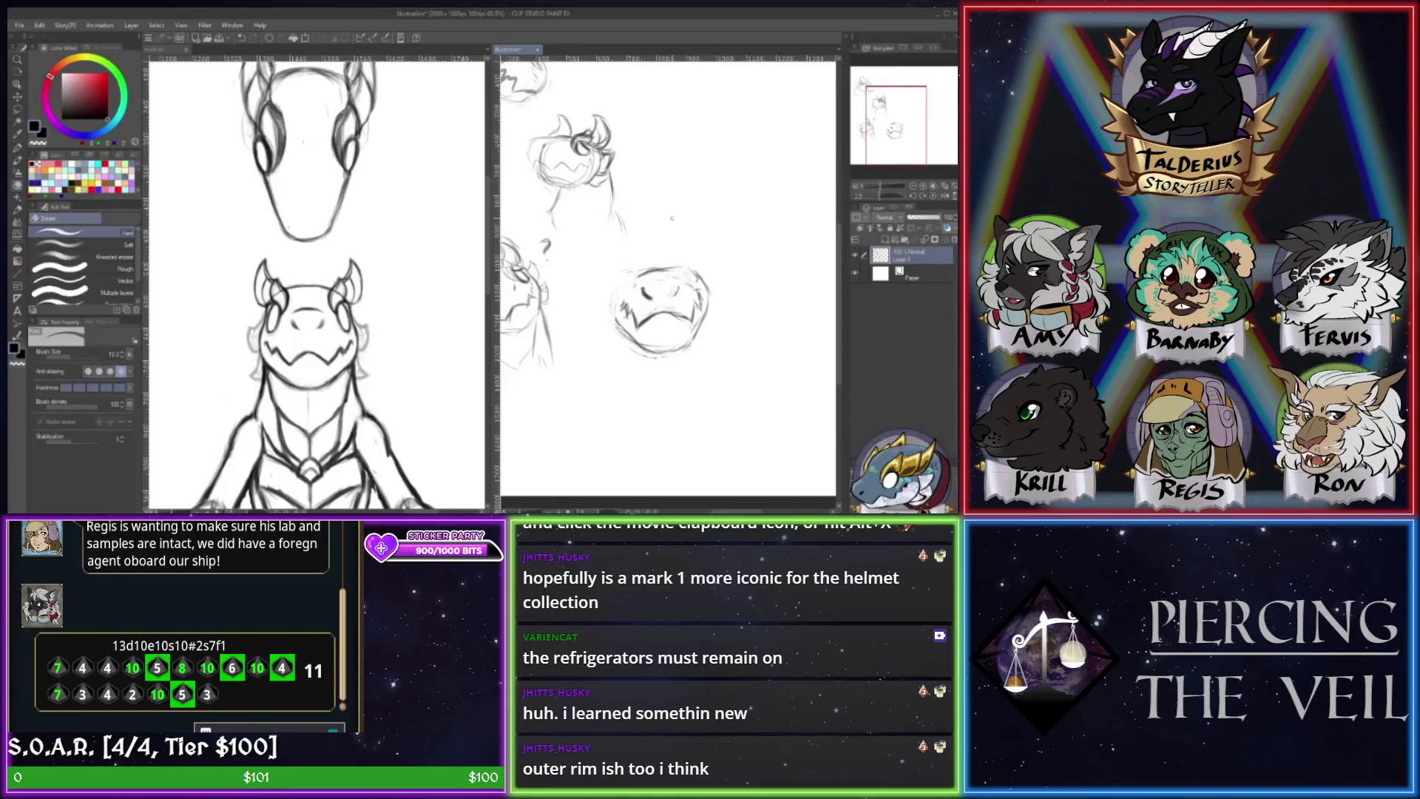
- Lasso the round face sketch, clear it, and deselect
key("m")
mouse_move(677, 239)
left_mouse_down()
mouse_move(592, 314)
mouse_move(645, 245)
left_mouse_up()
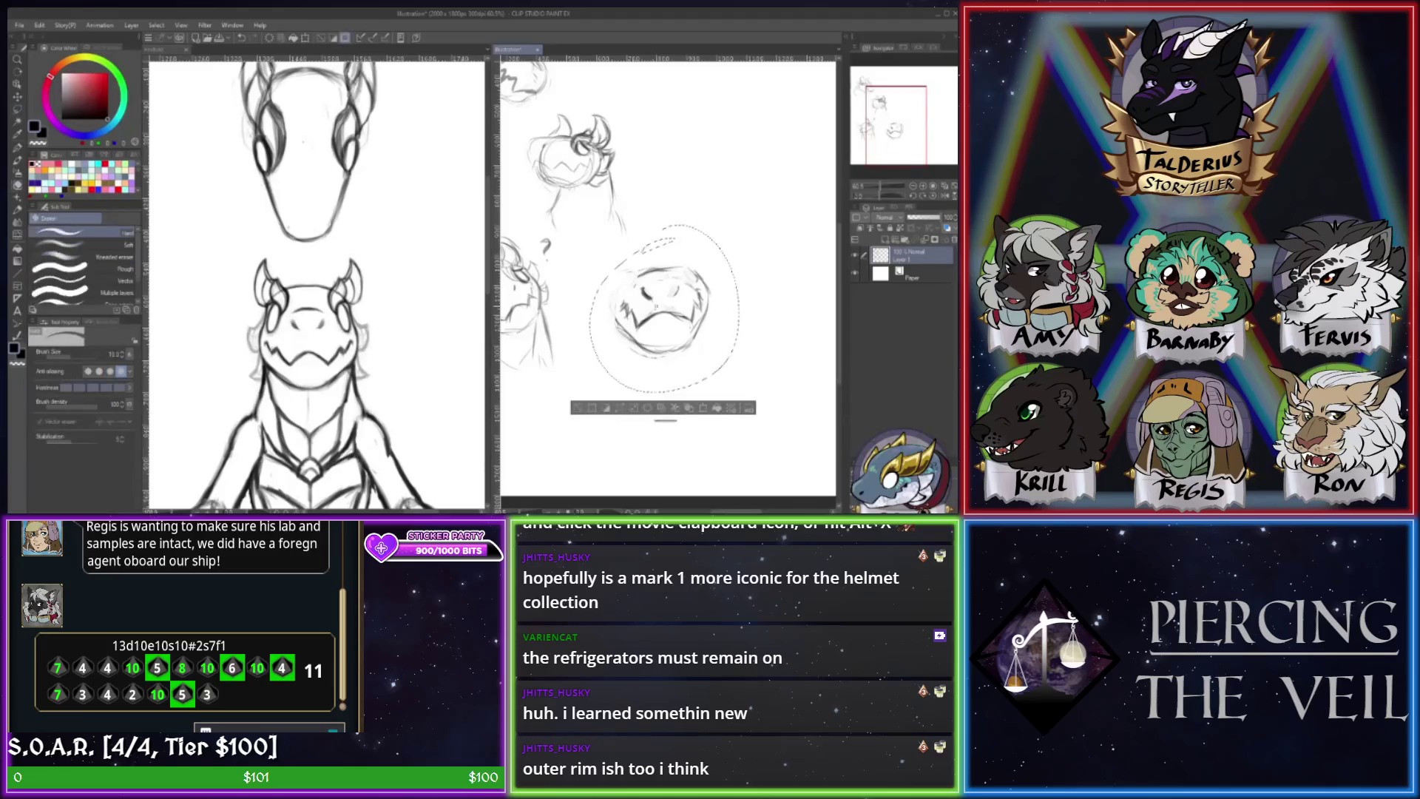
left_click(647, 409)
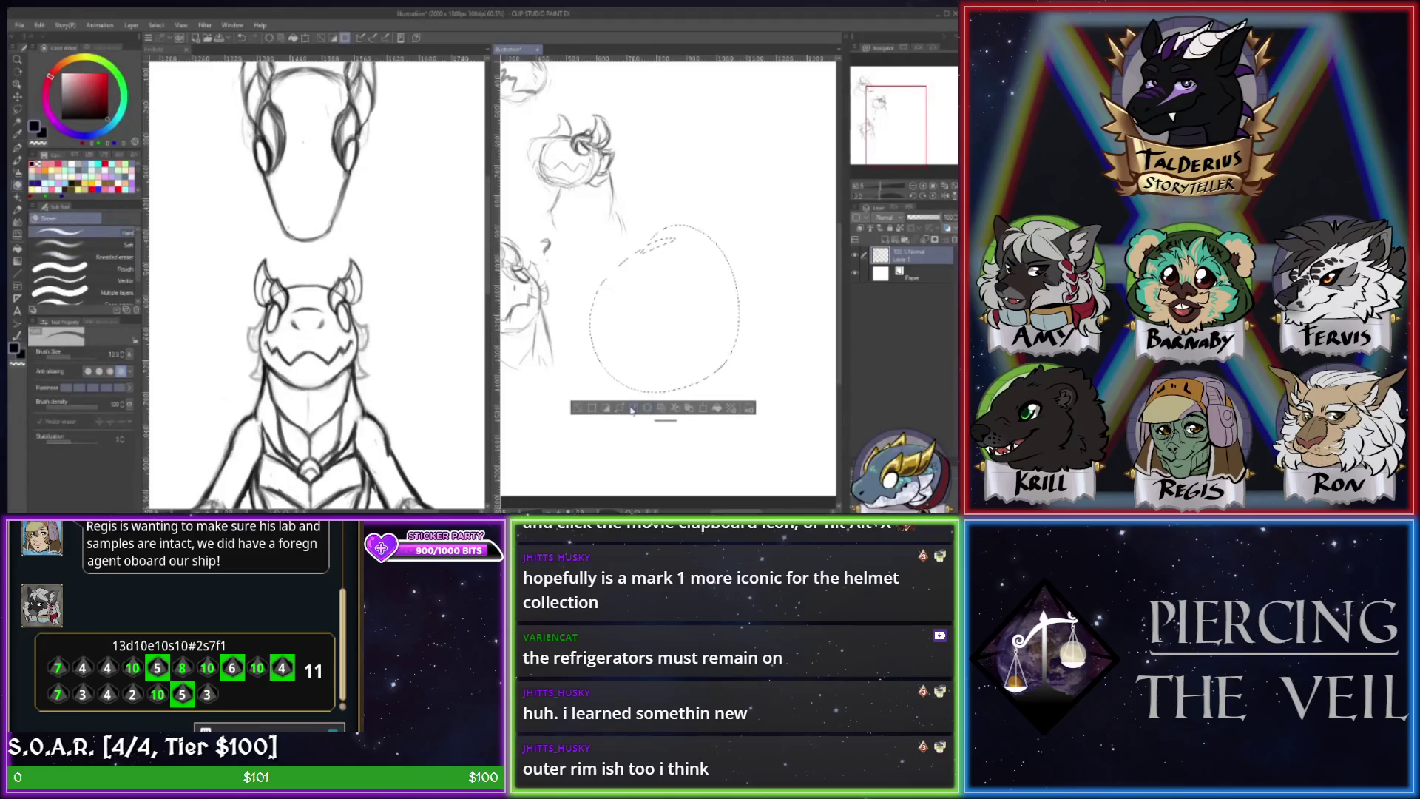
left_click(578, 410)
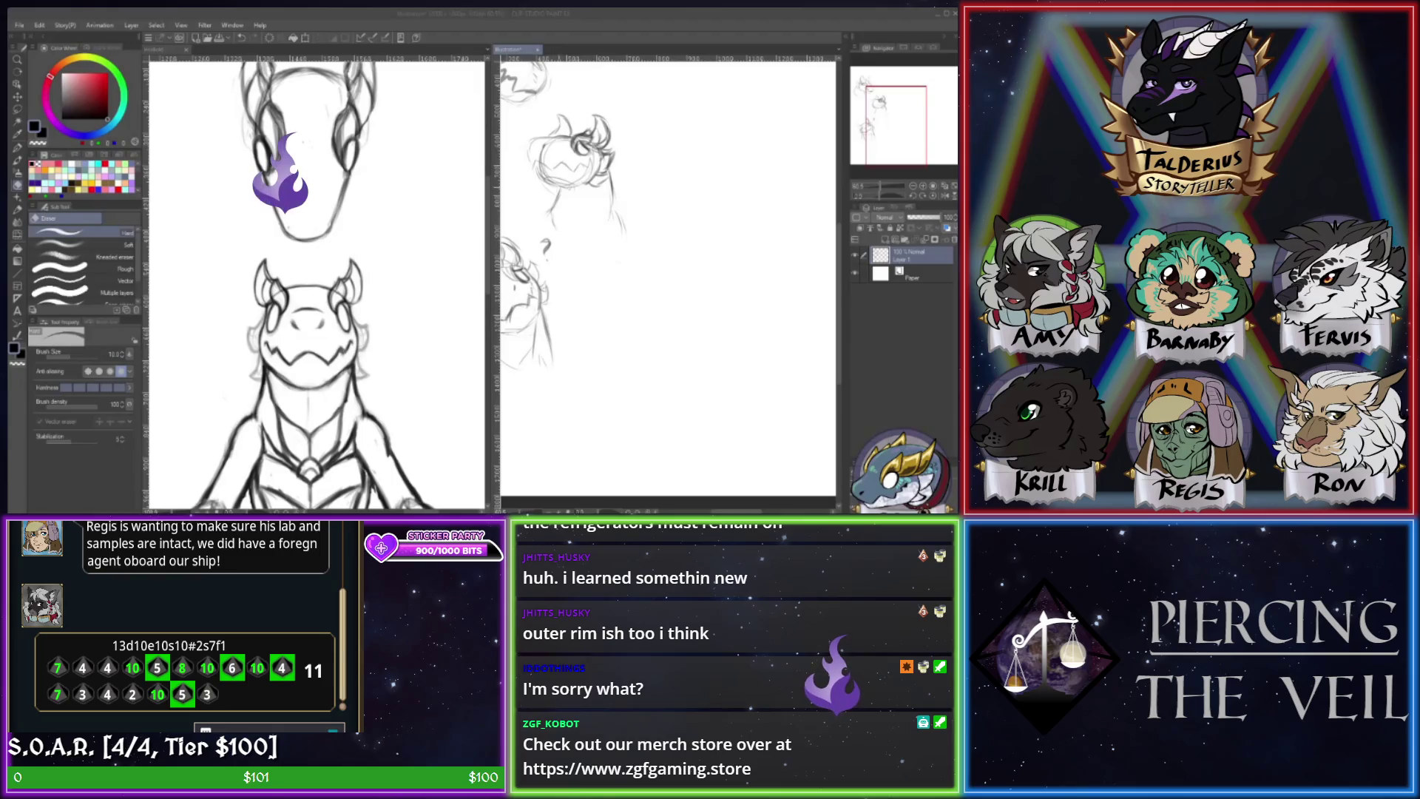
- Draw a zigzag mouth on the middle head, alternating brush and eraser to refine it
scroll(665, 281, "up", 2)
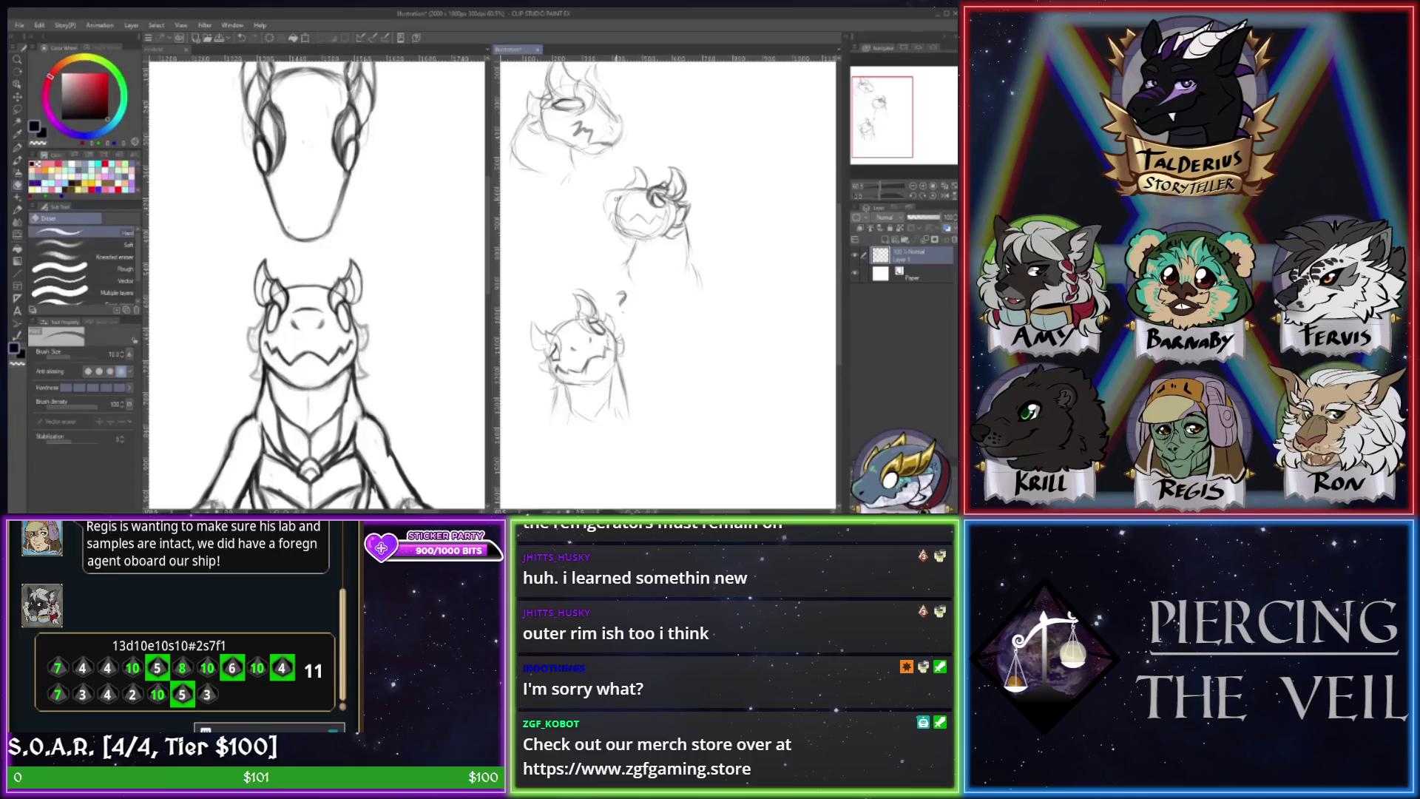
left_click_drag(605, 210, 642, 219)
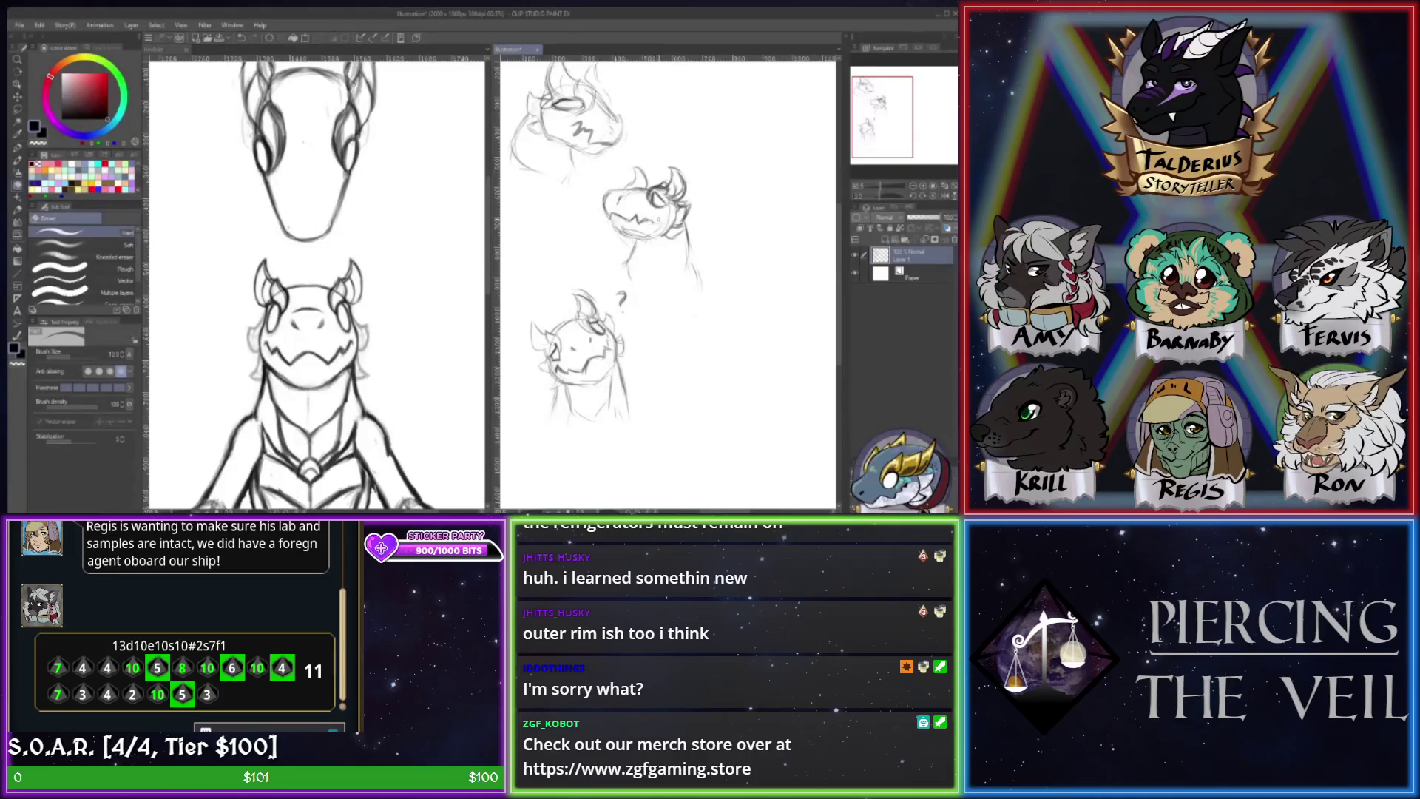
key("b")
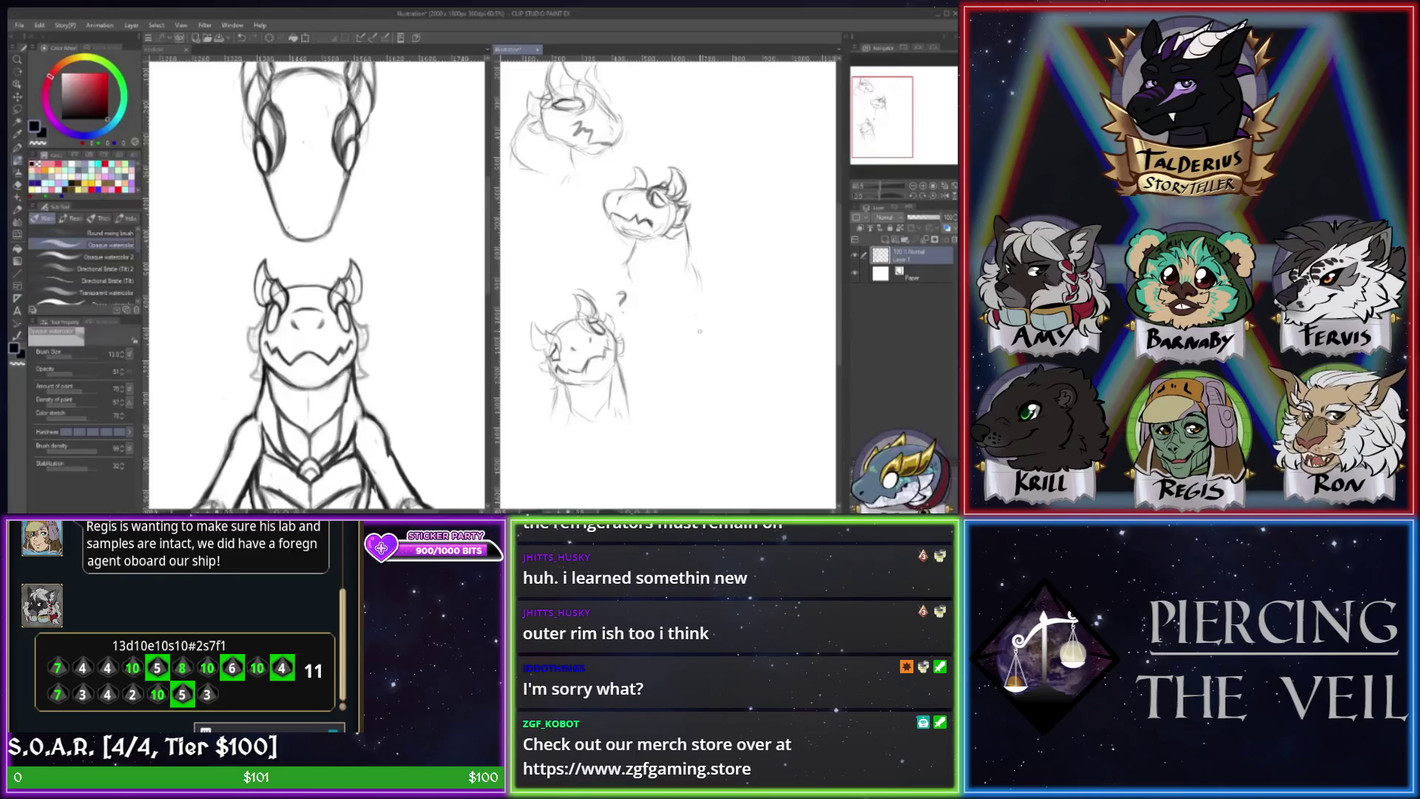
key("e")
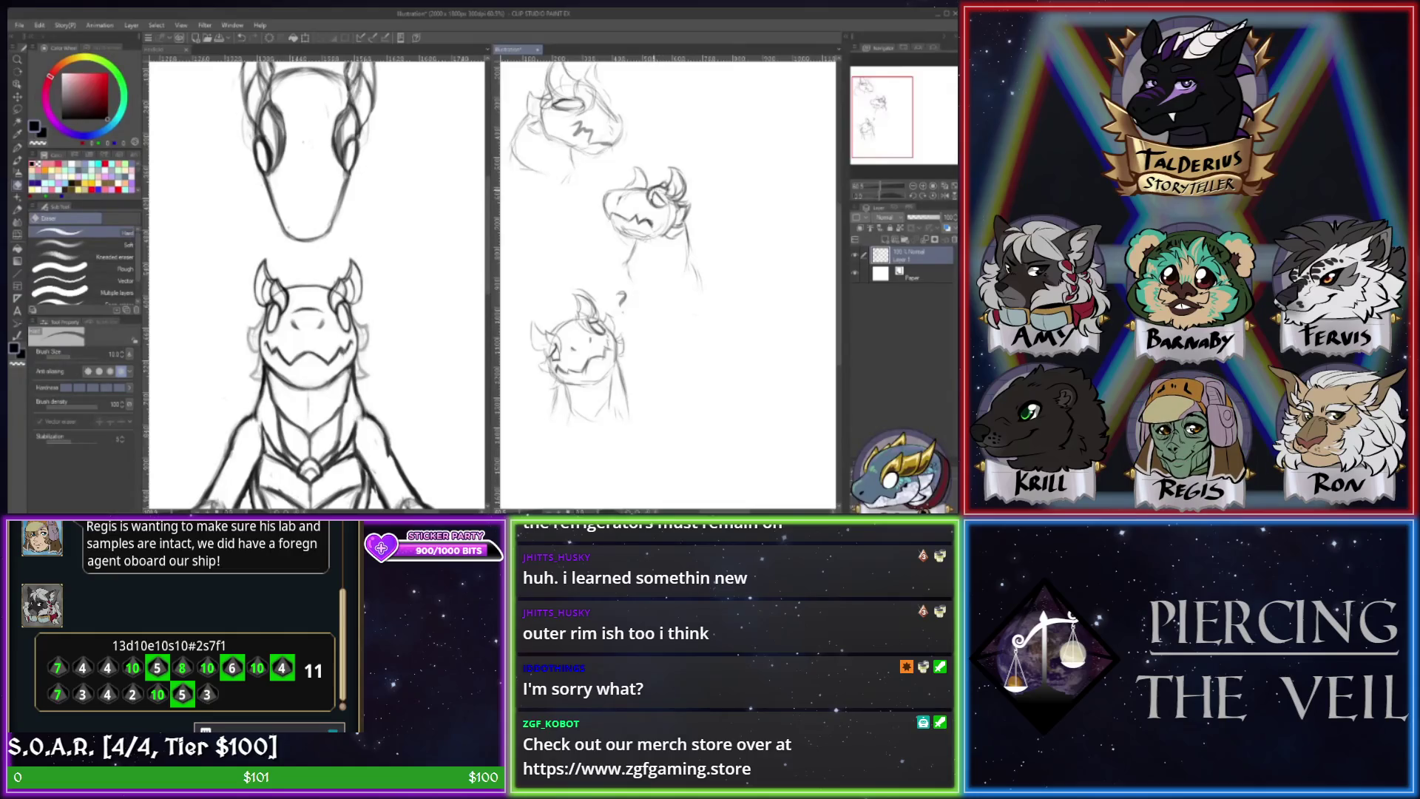
key("b")
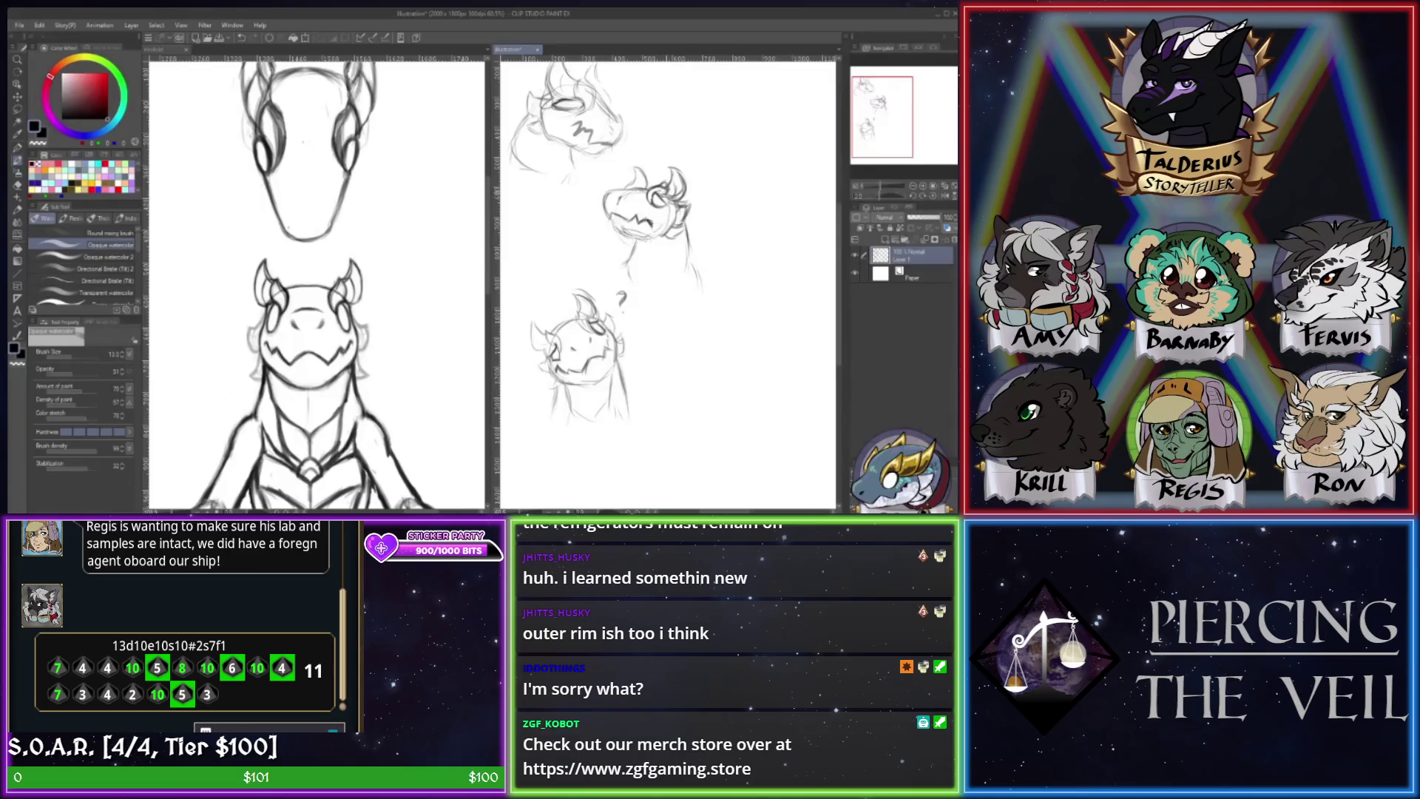
key("e")
key("b")
key("e")
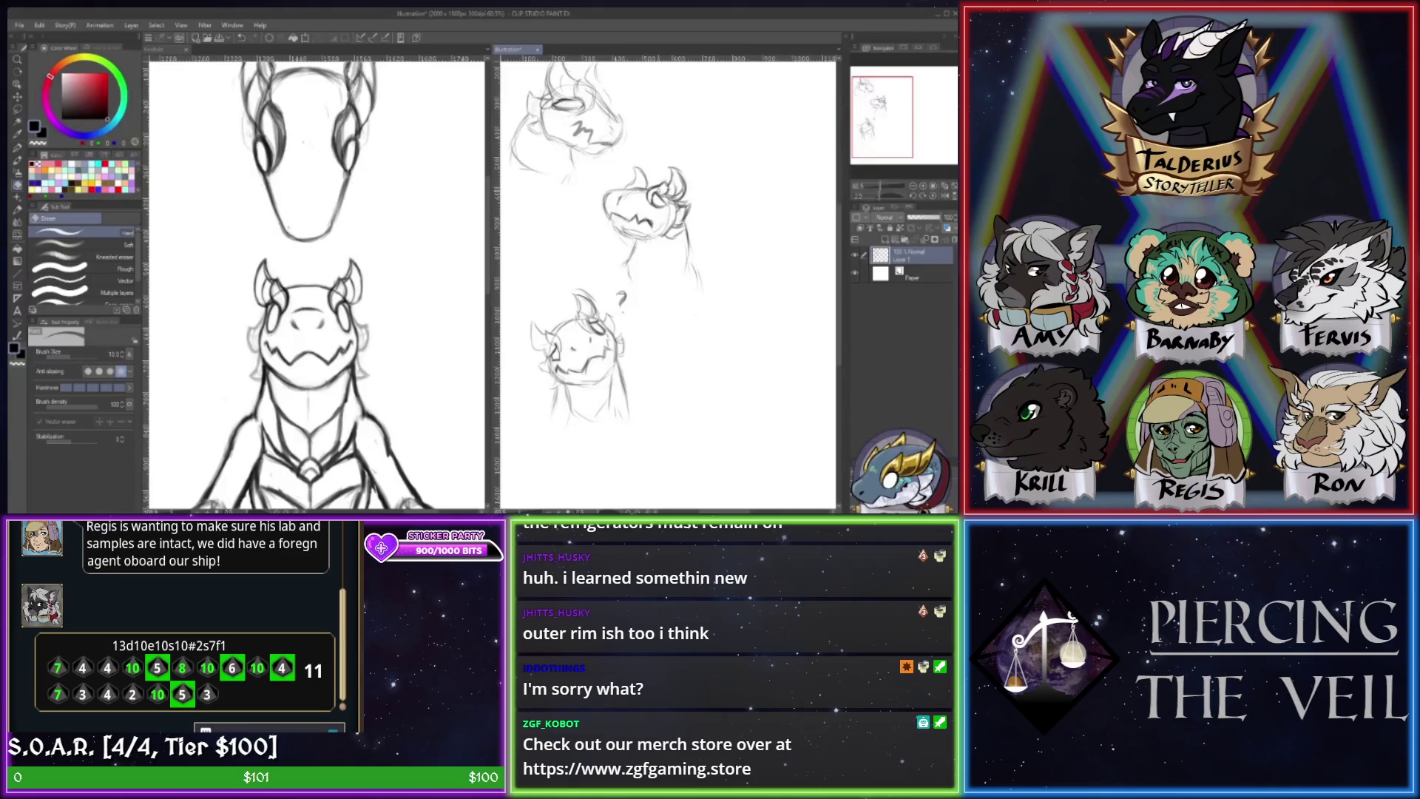
key("b")
key("e")
key("b")
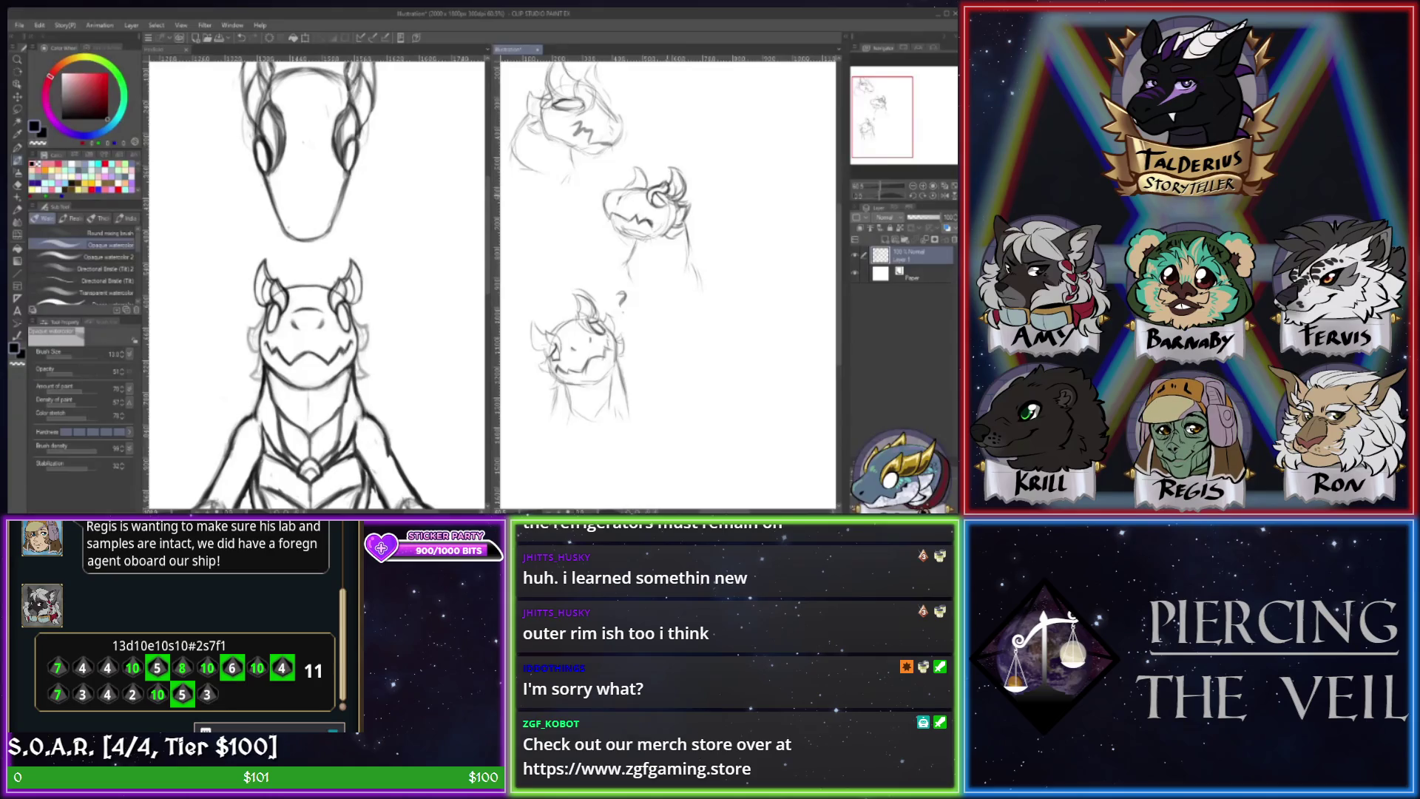
key("e")
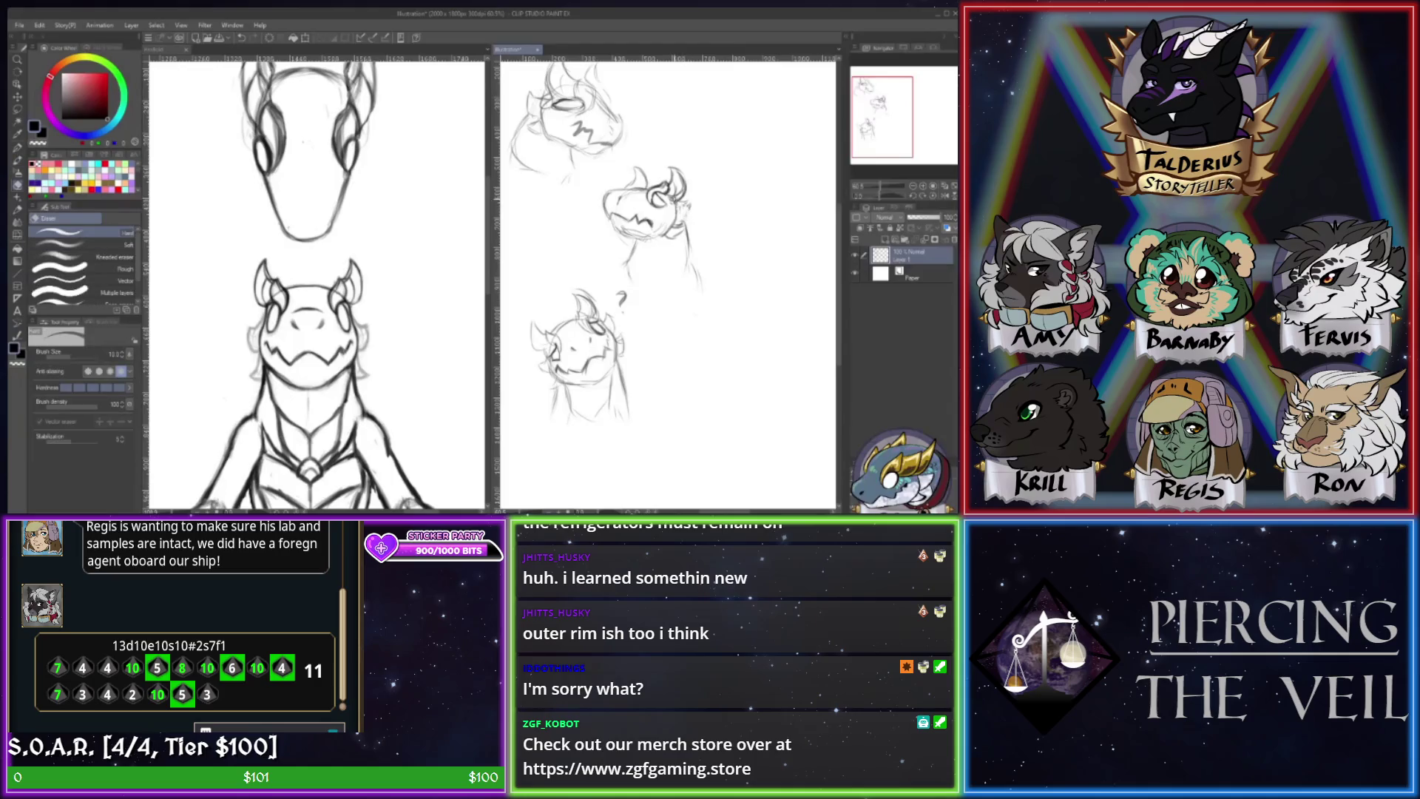
key("b")
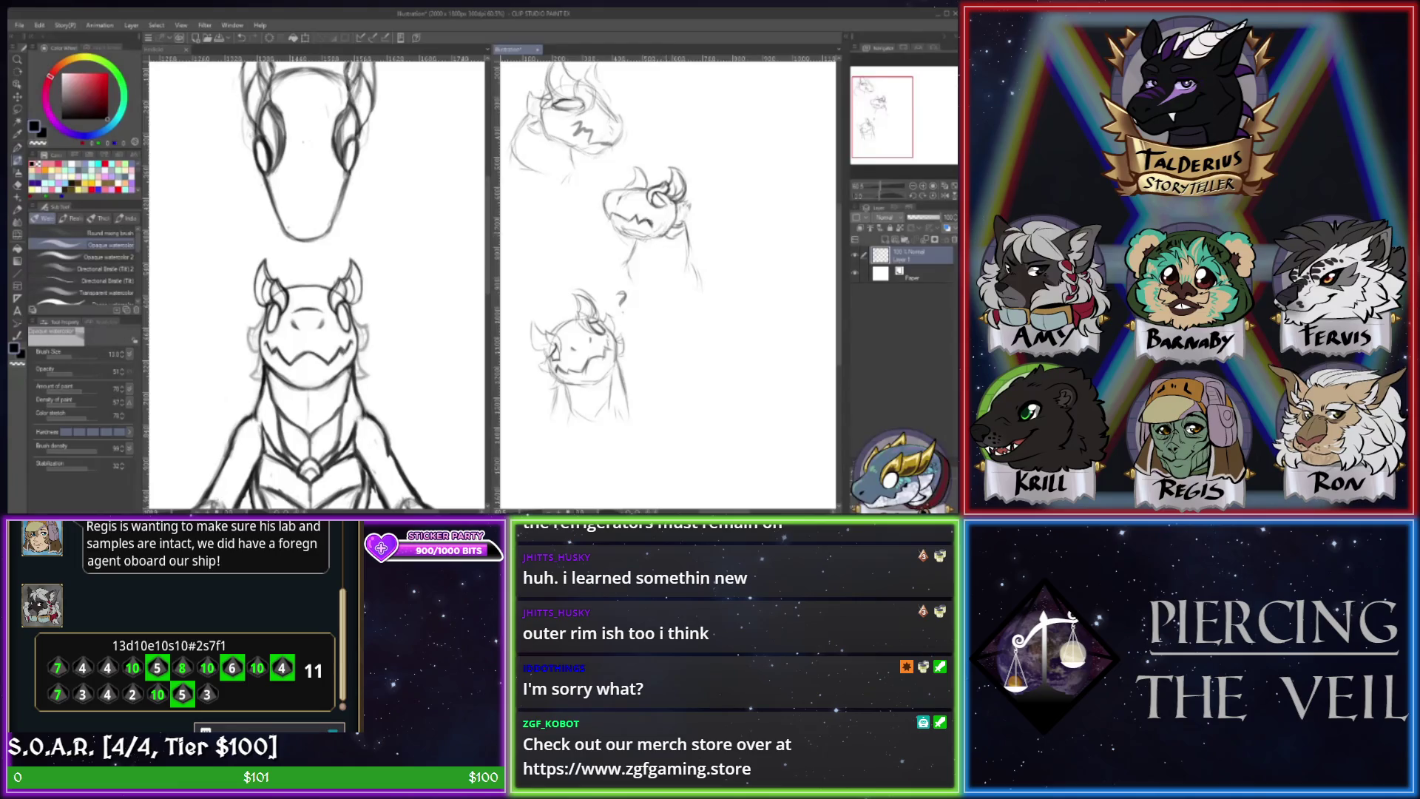
- Erase stray marks near the middle head's collar and add a short stroke there
key("e")
left_click_drag(667, 237, 681, 233)
key("b")
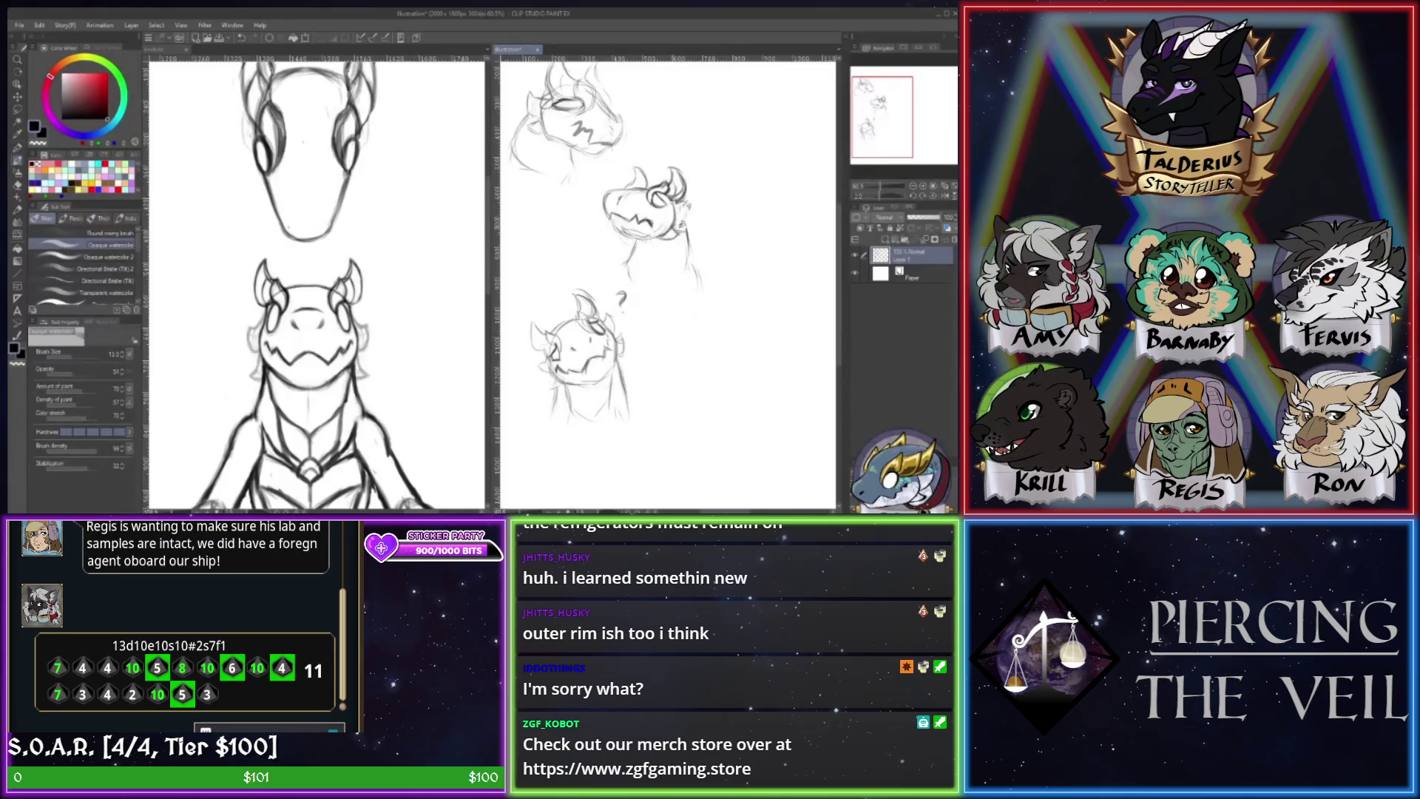
left_click_drag(674, 225, 689, 210)
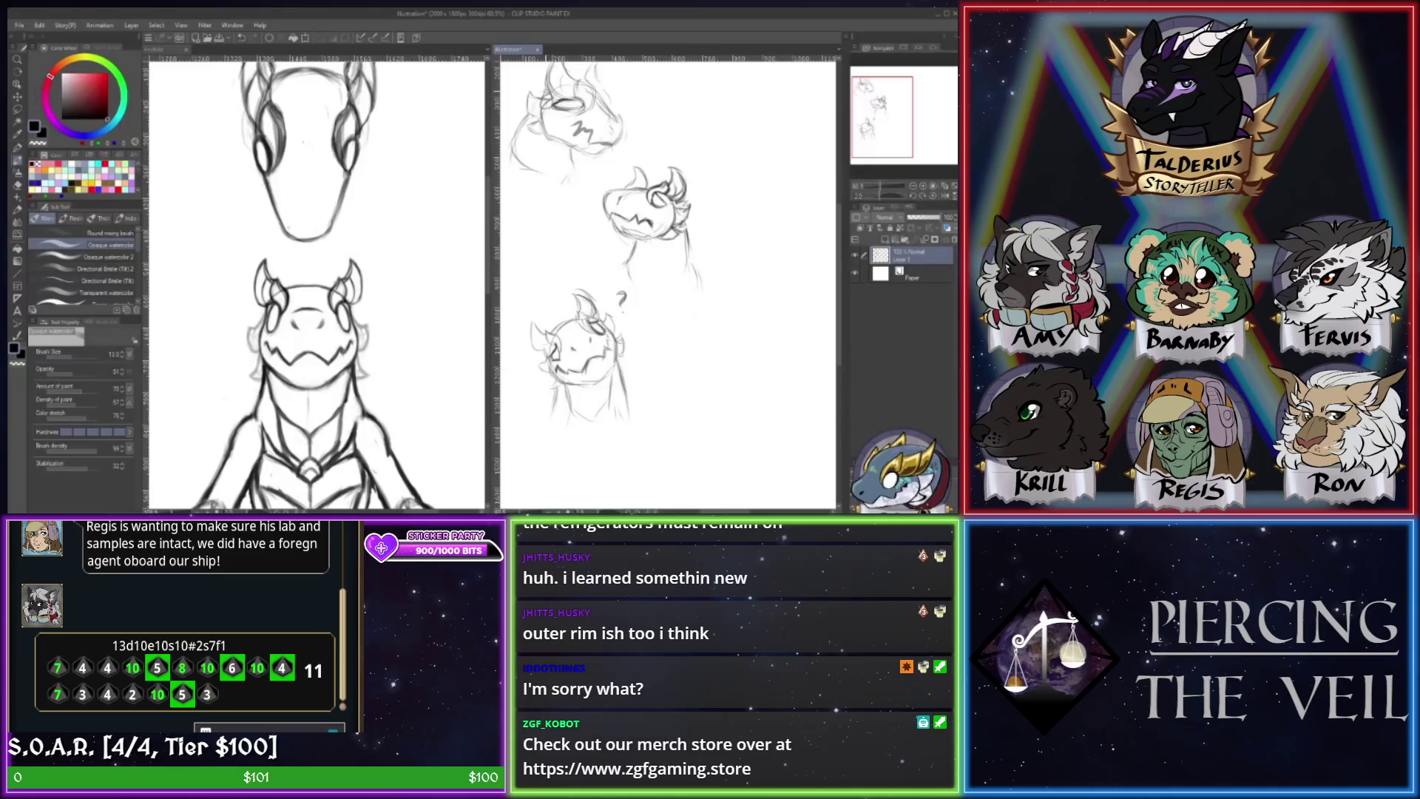
- Darken the top head's eye, strengthen its lower jaw line, and add small details
left_click_drag(553, 105, 580, 103)
key("e")
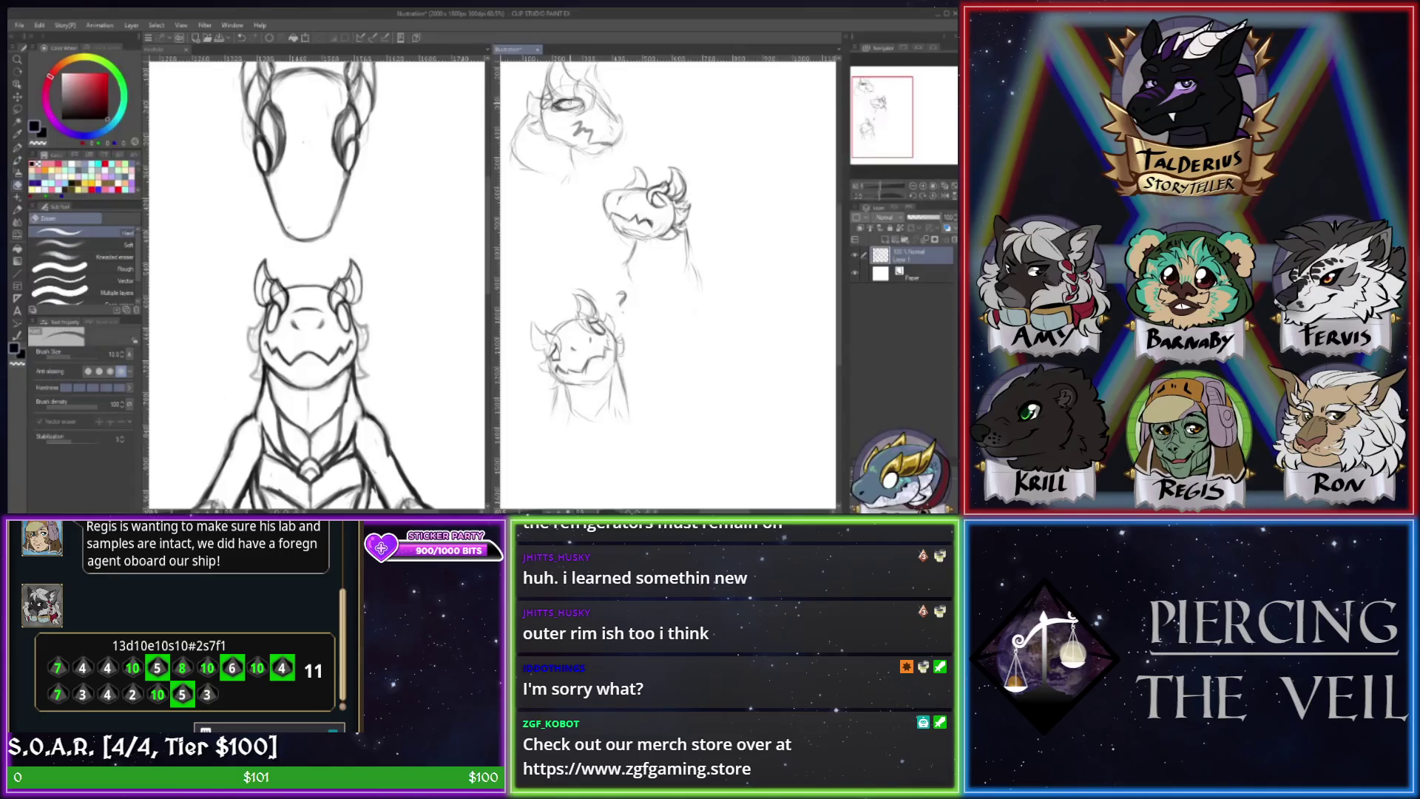
key("b")
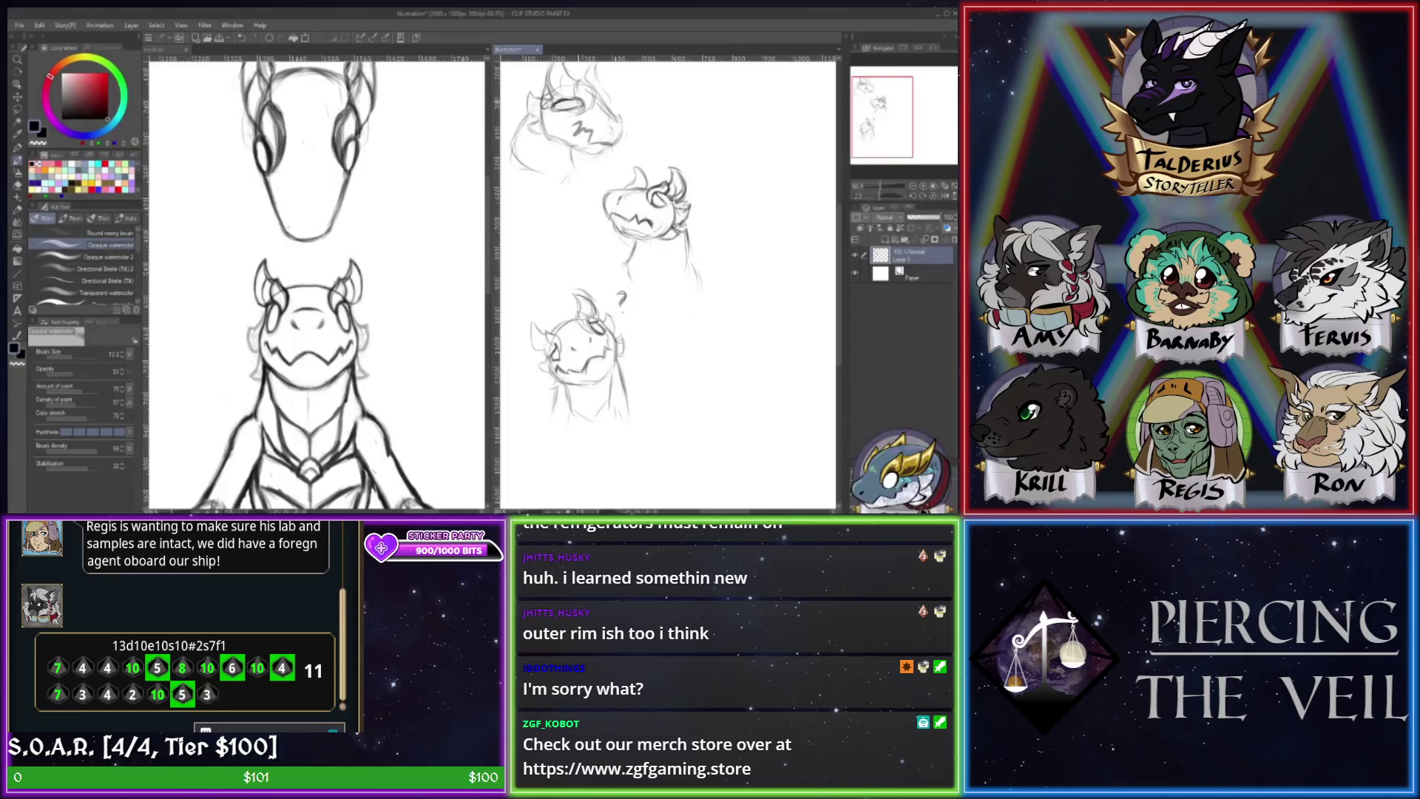
mouse_move(588, 133)
left_mouse_down()
mouse_move(614, 145)
mouse_move(582, 136)
left_mouse_up()
key("e")
key("b")
left_click_drag(589, 84, 625, 130)
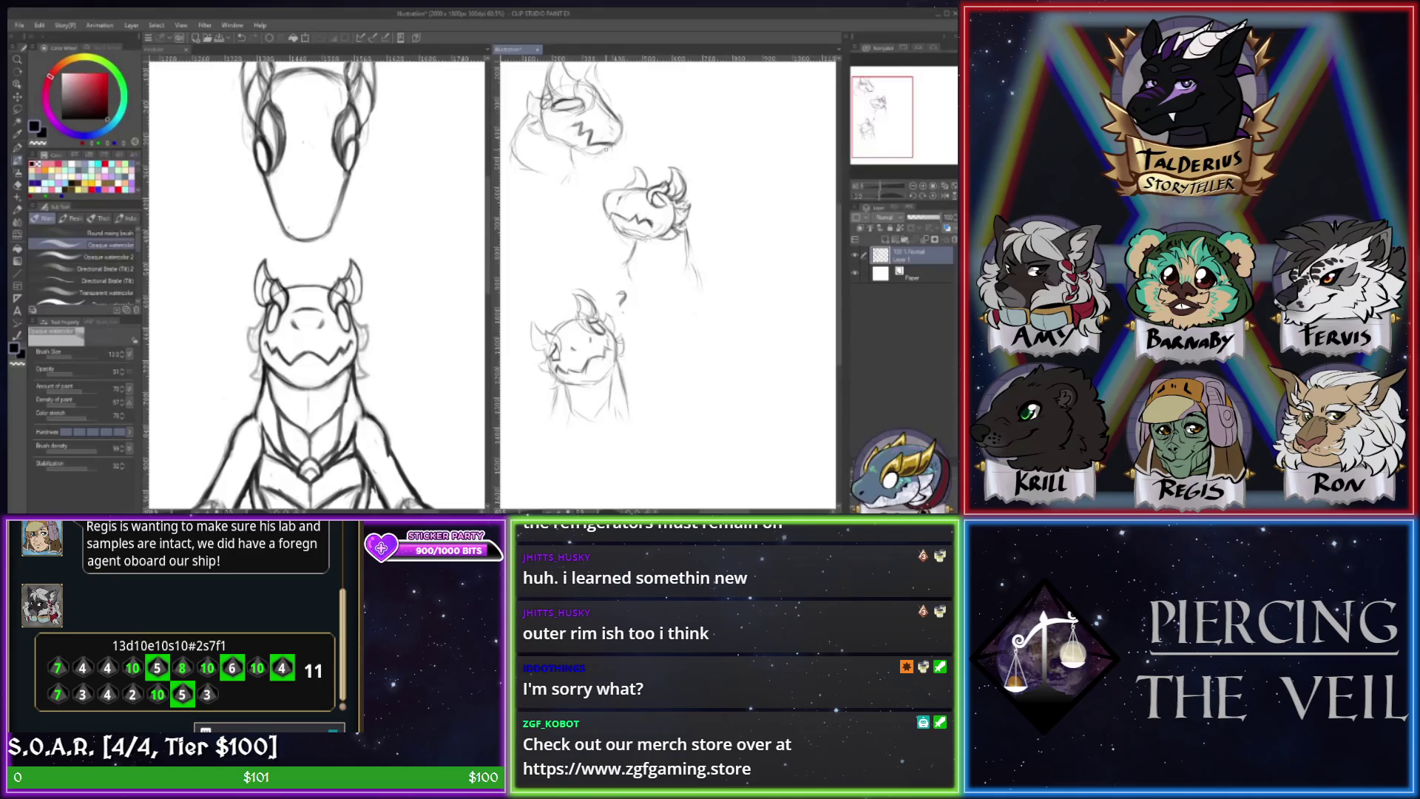
left_click_drag(887, 142, 892, 153)
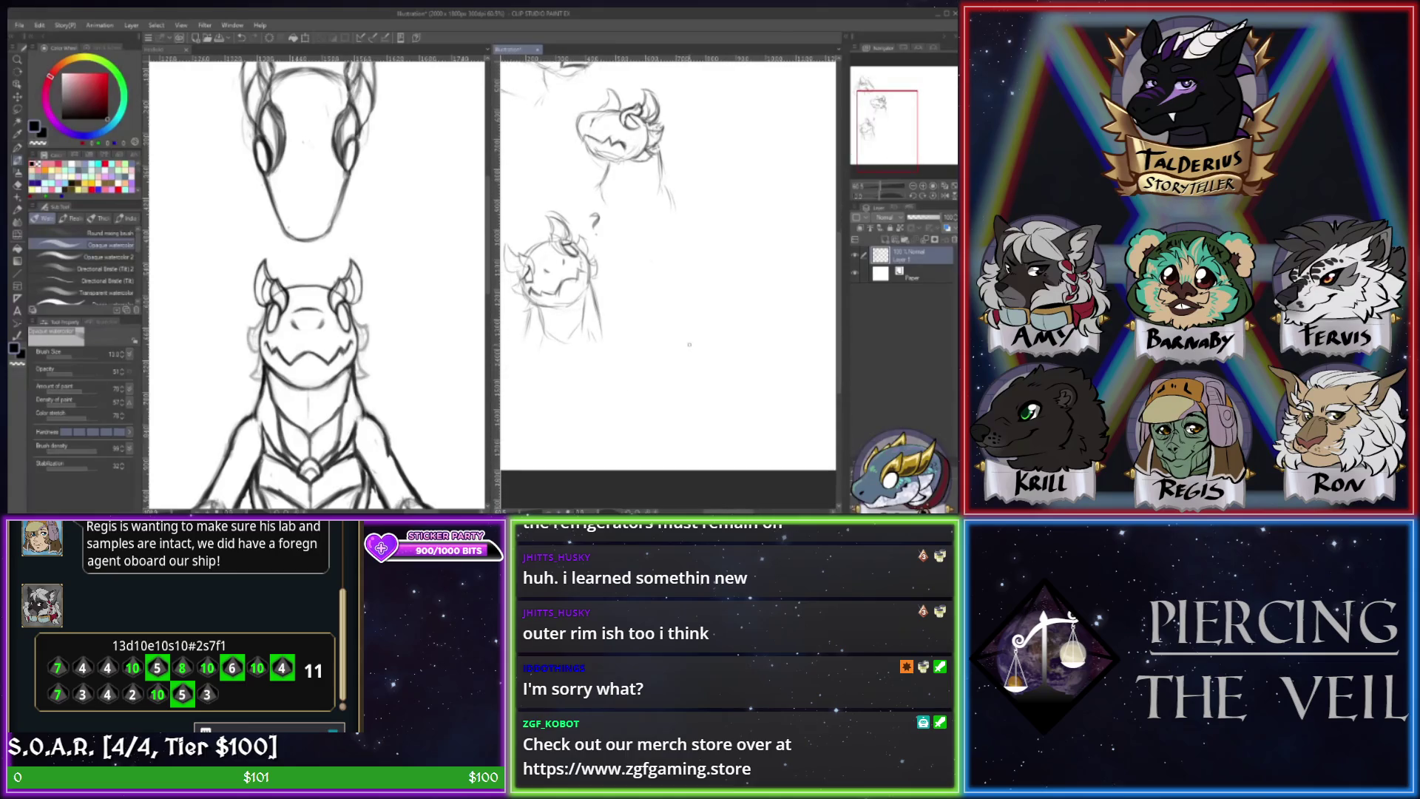
- Sketch a circle in the empty area below the heads and draw an eye inside it
left_click_drag(658, 353, 672, 392)
left_click_drag(678, 337, 696, 376)
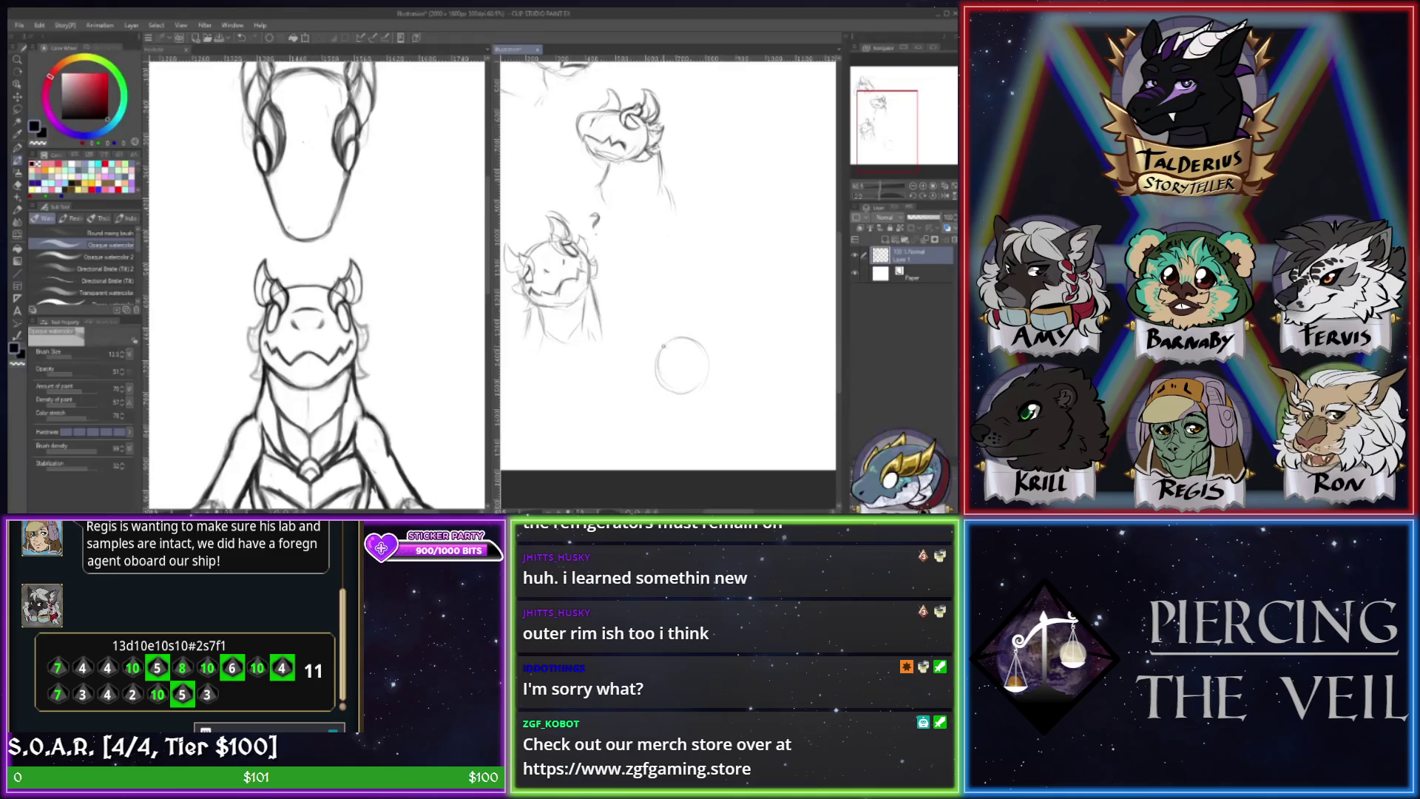
left_click_drag(664, 348, 669, 358)
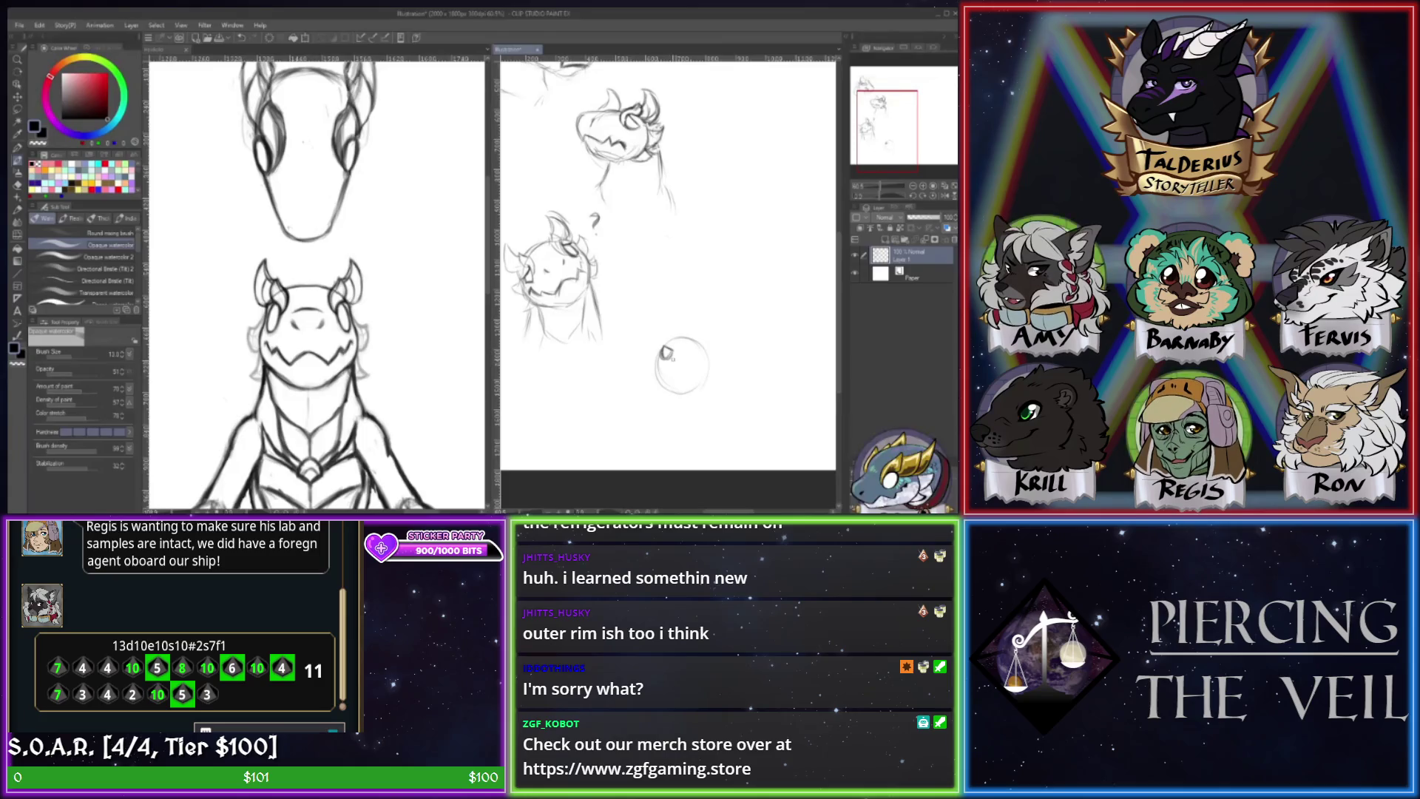